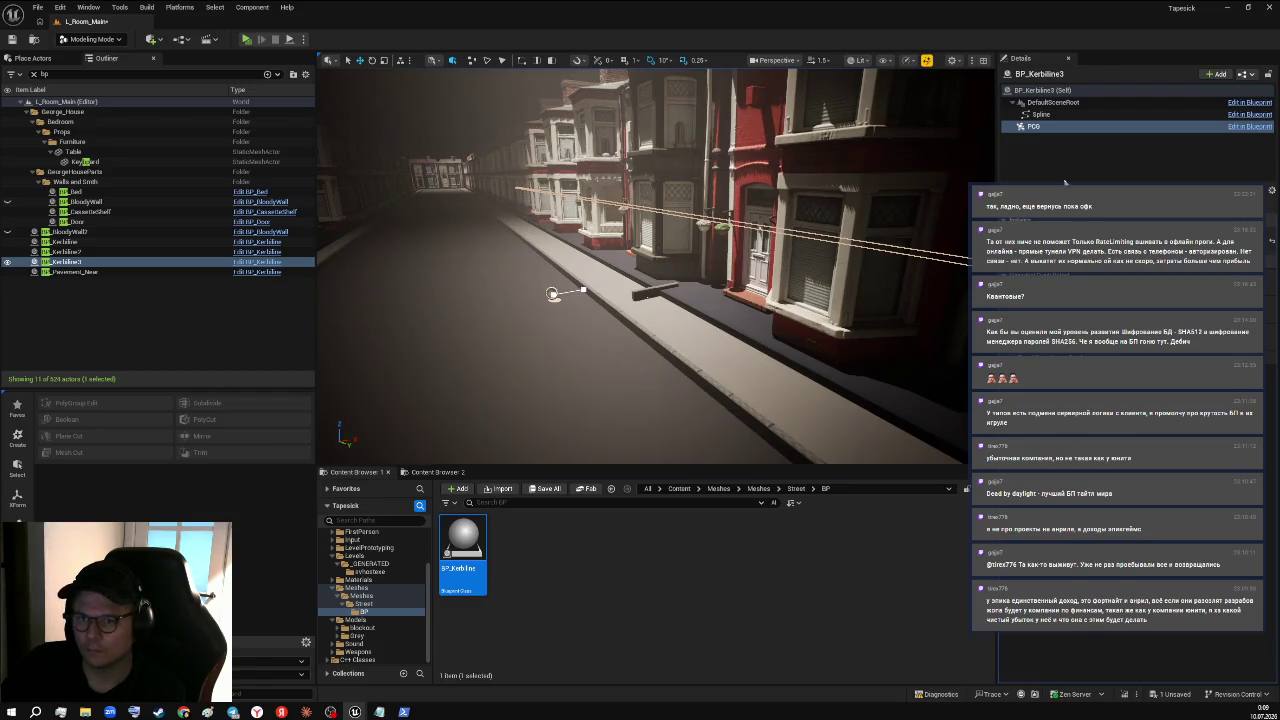
- Select the whole third kerb-line actor, hide the move gizmo, and look down on the houses
left_click(1064, 91)
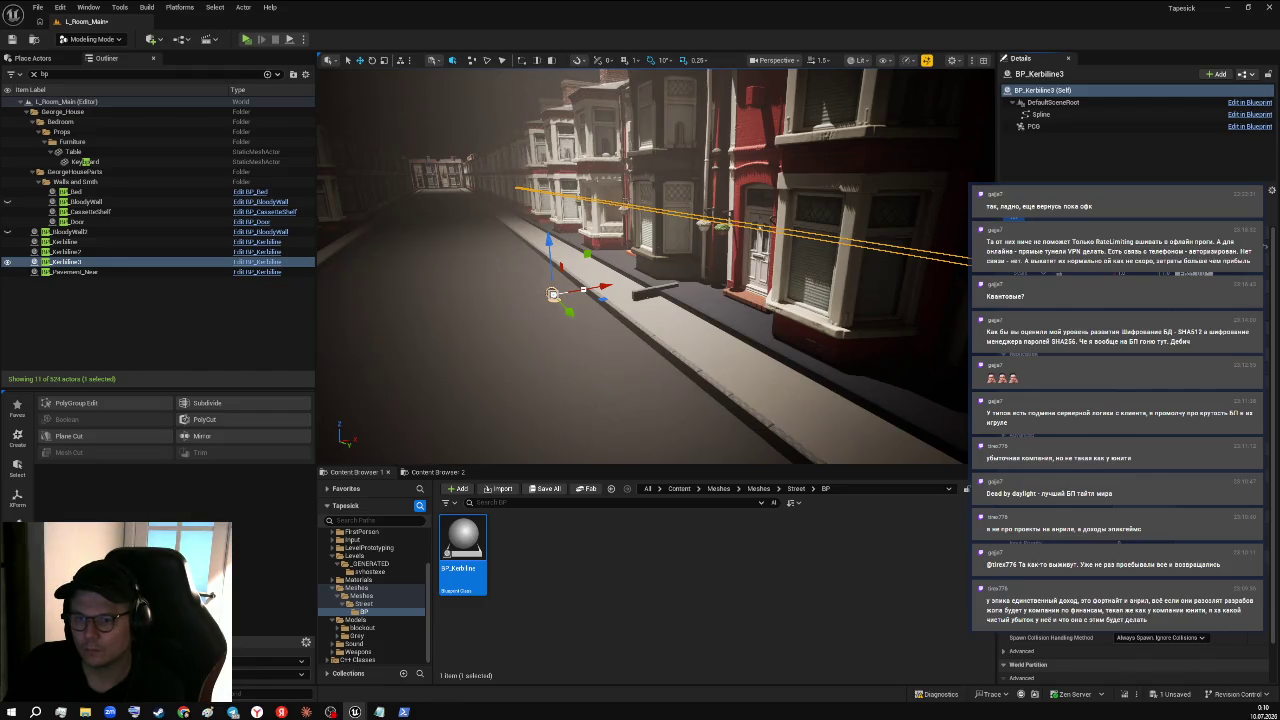
key("g")
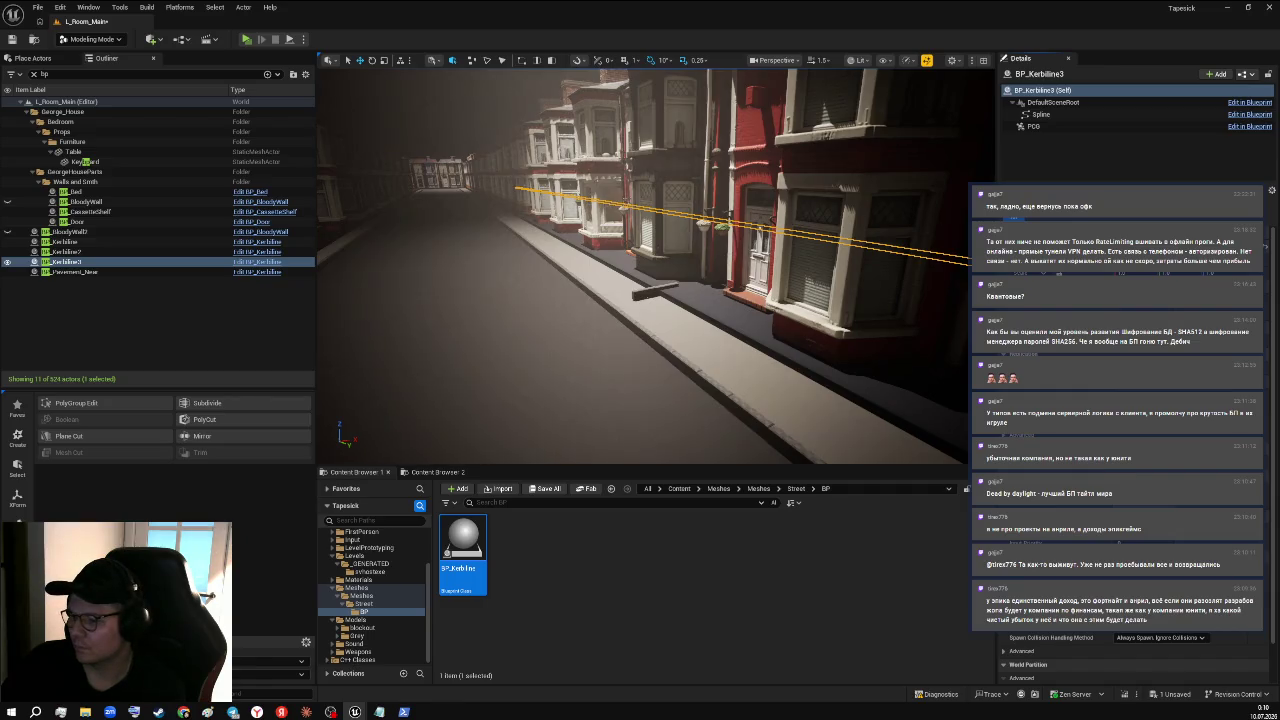
left_click_drag(670, 351, 790, 310)
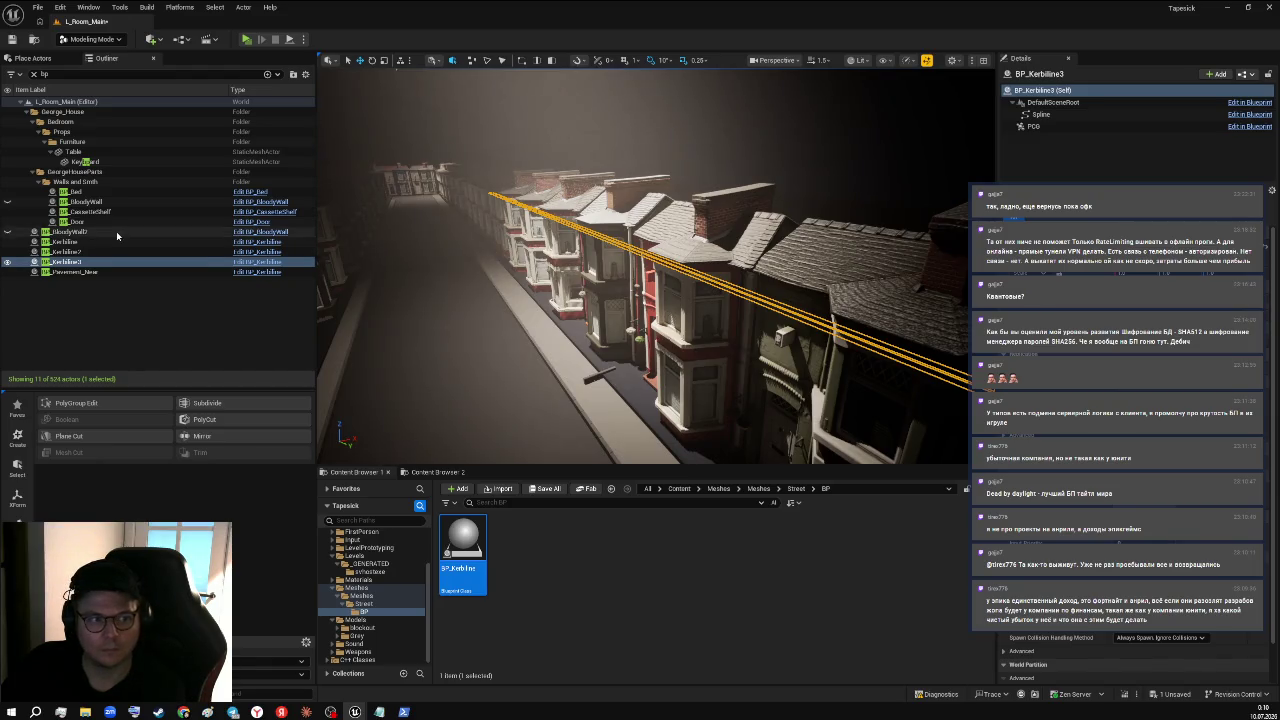
- Rename the kerb-line actor to BP_Pavement_Far
key("F2")
key("BackSpace")
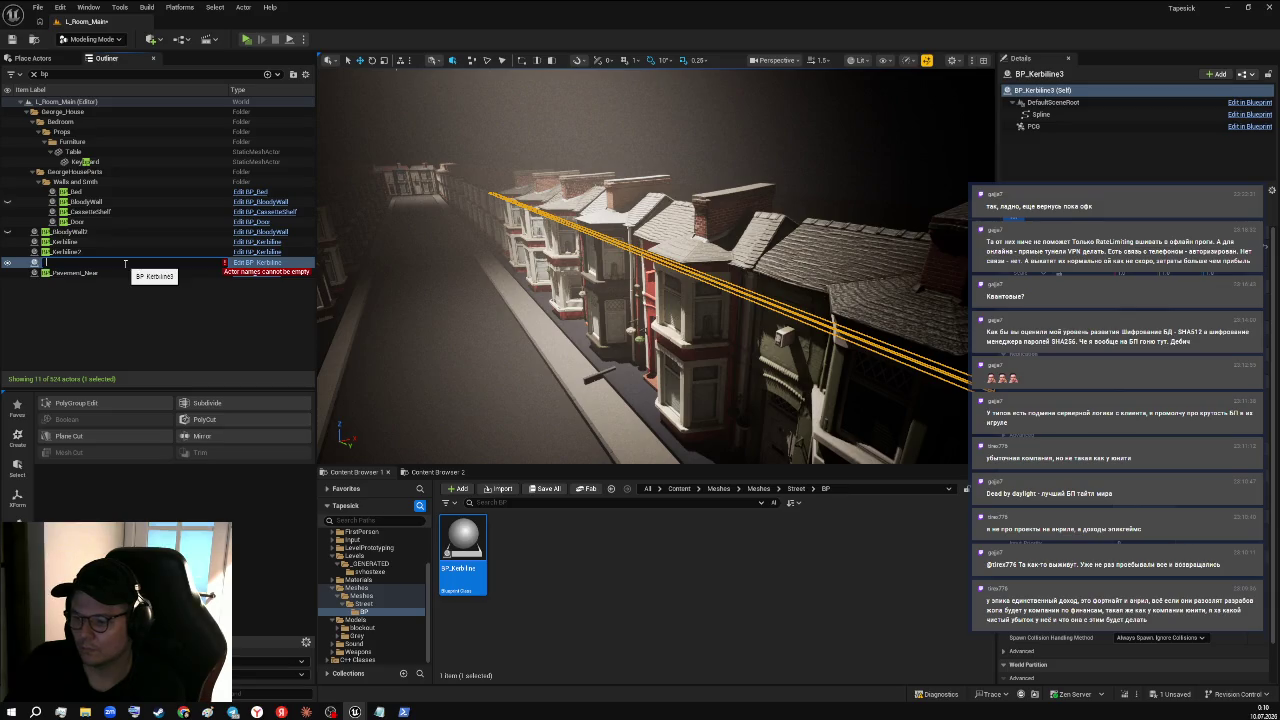
type("ref")
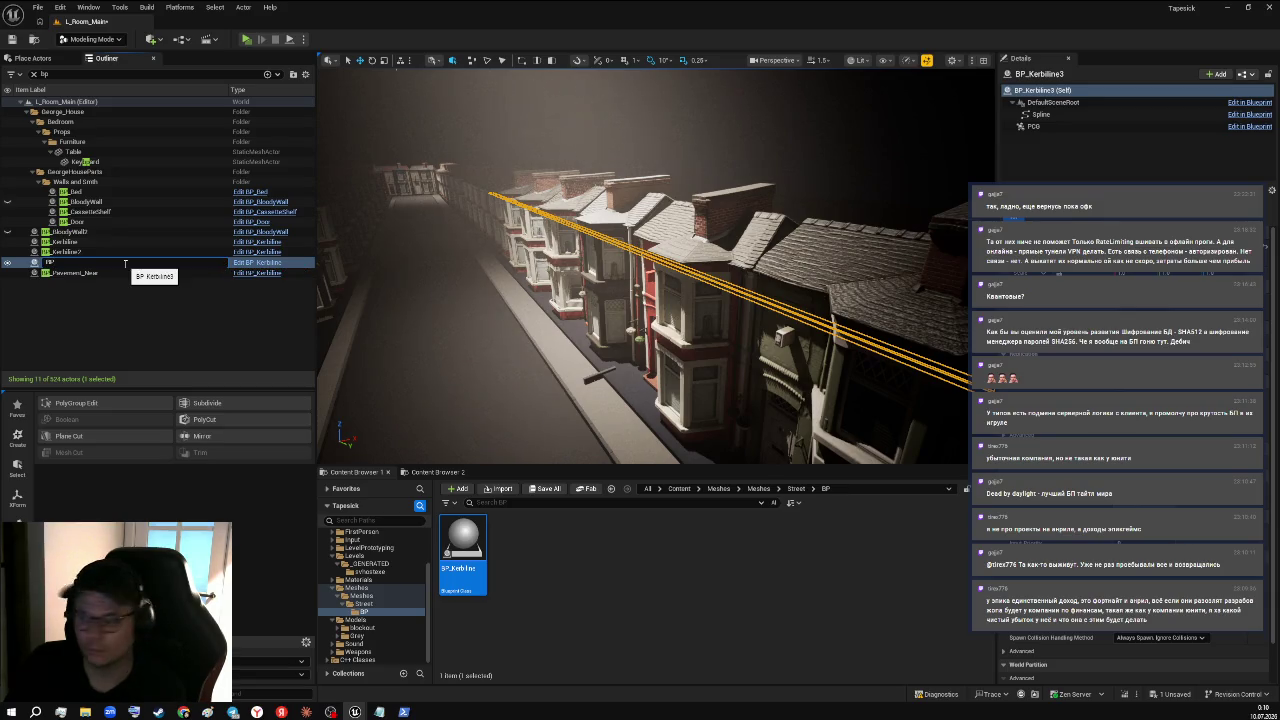
type("Pavem")
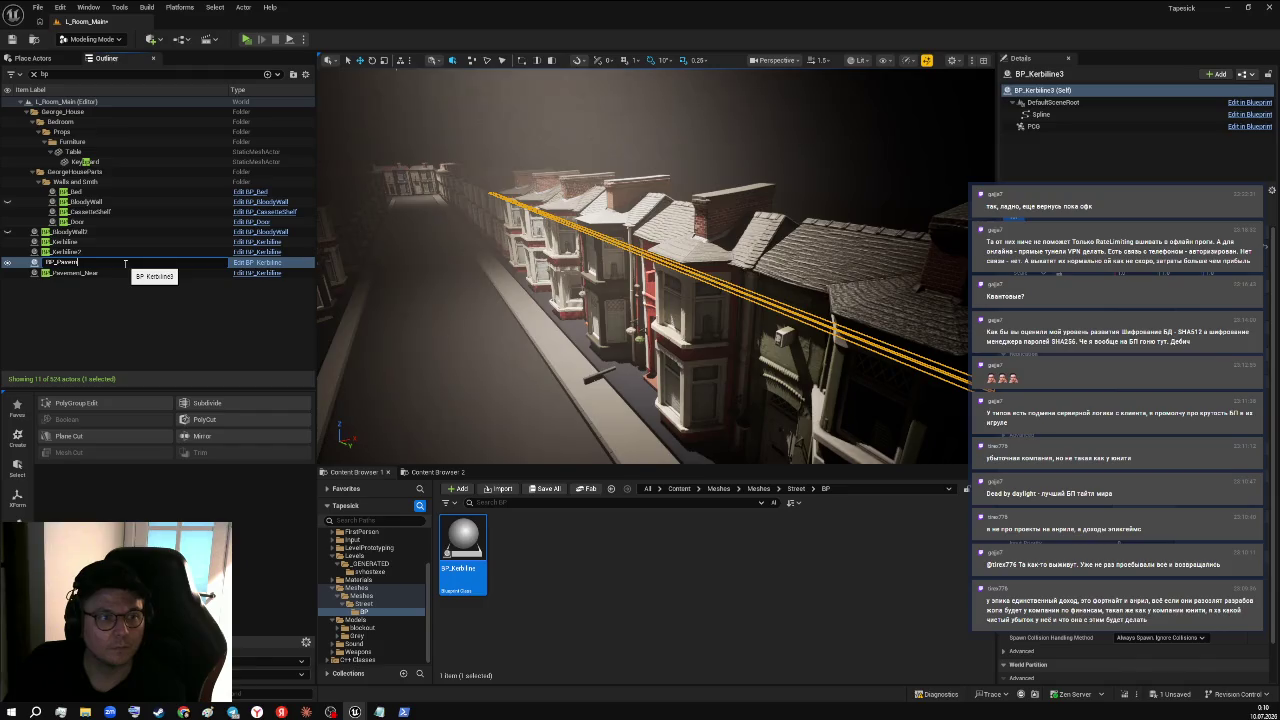
type("nt_Far")
key("Return")
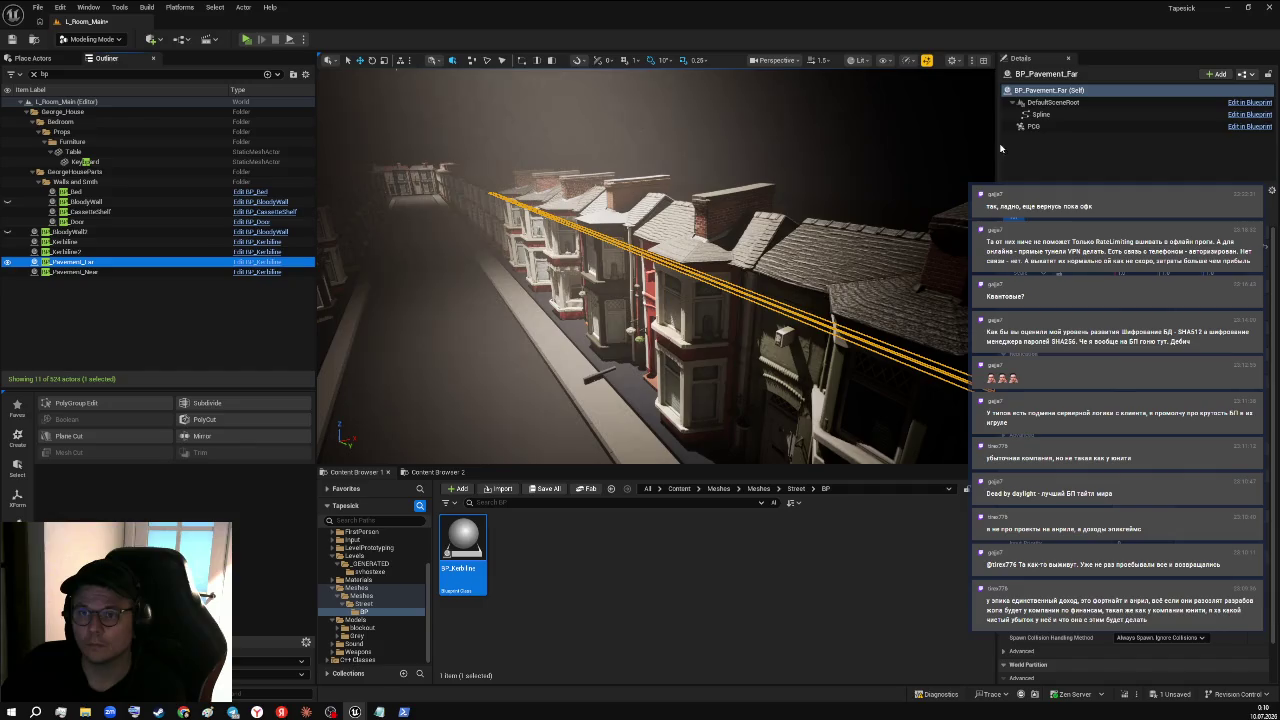
- Select BP_Pavement_Far's PCG component and frame its pavement spline in the view
left_click(1058, 127)
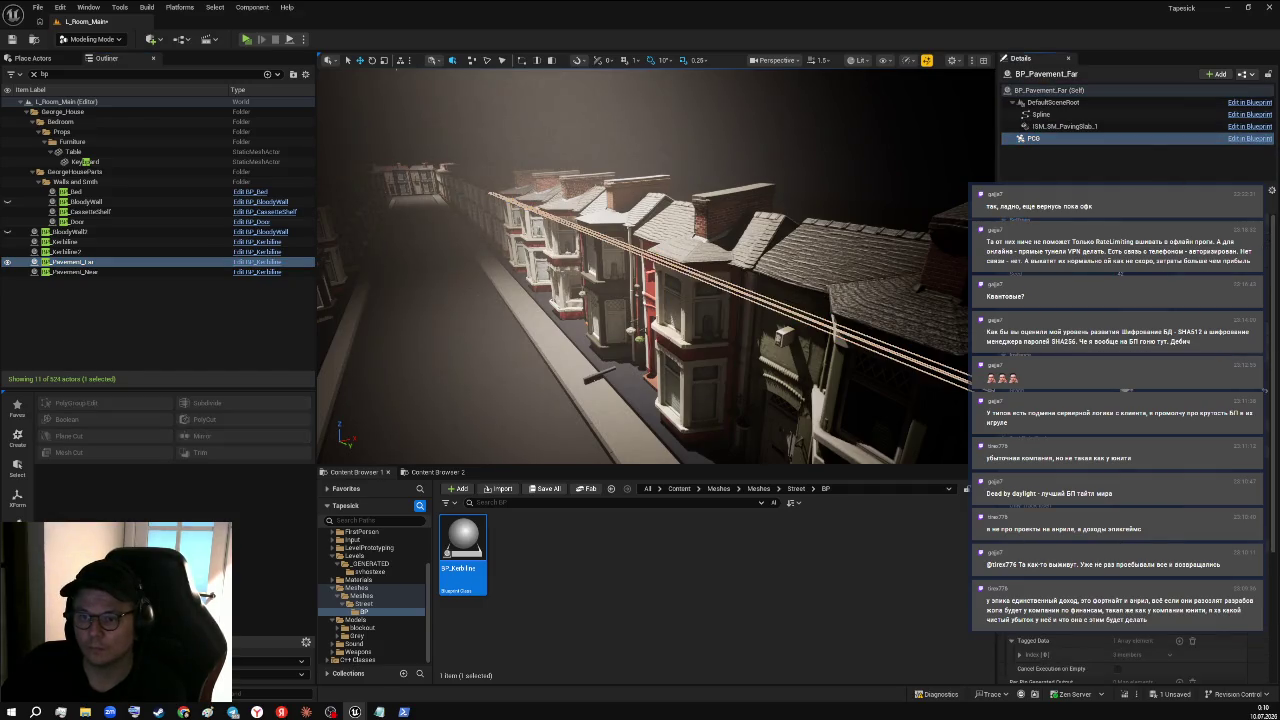
key("f")
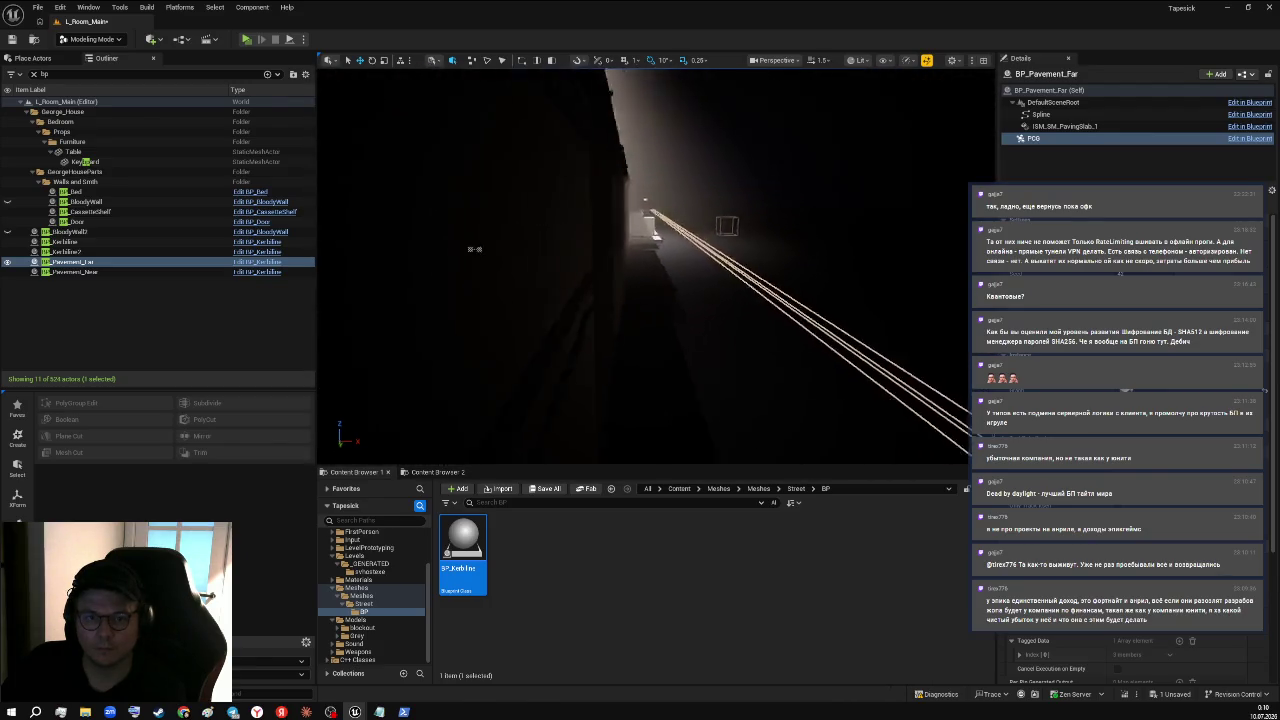
key("alt+Tab")
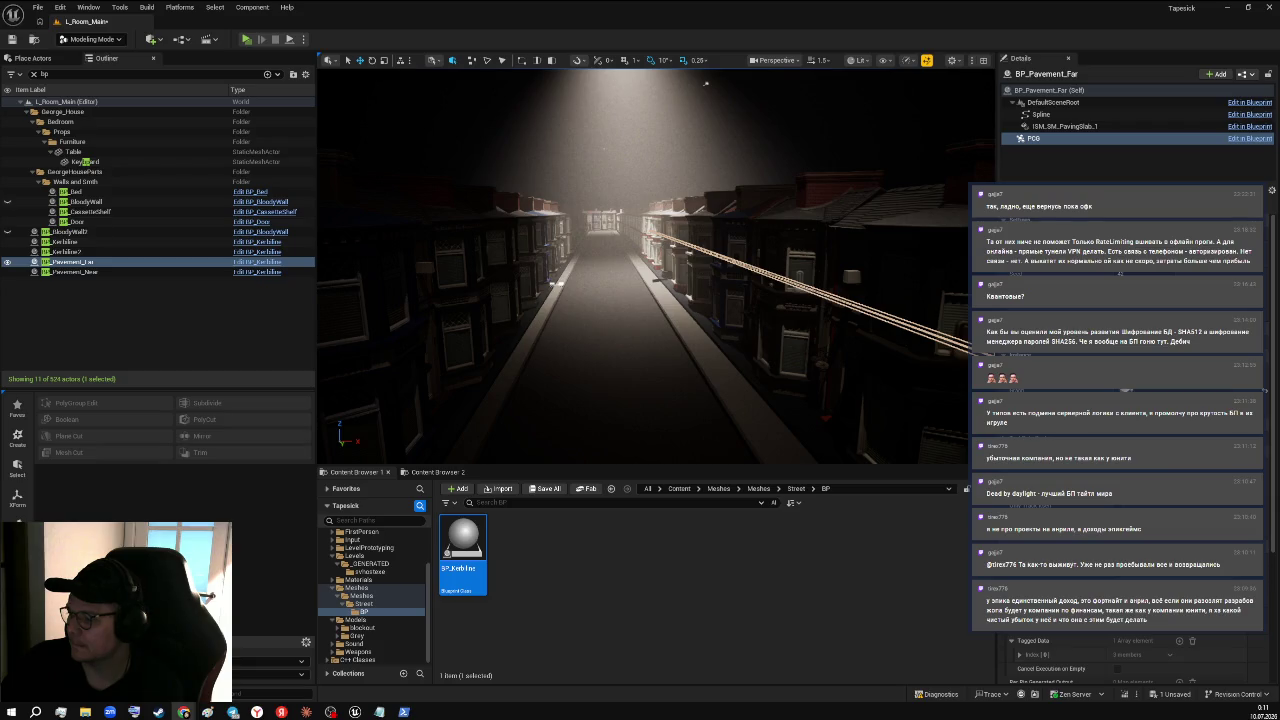
- Return to the editor and move the view in closer to the houses
key("alt+Tab")
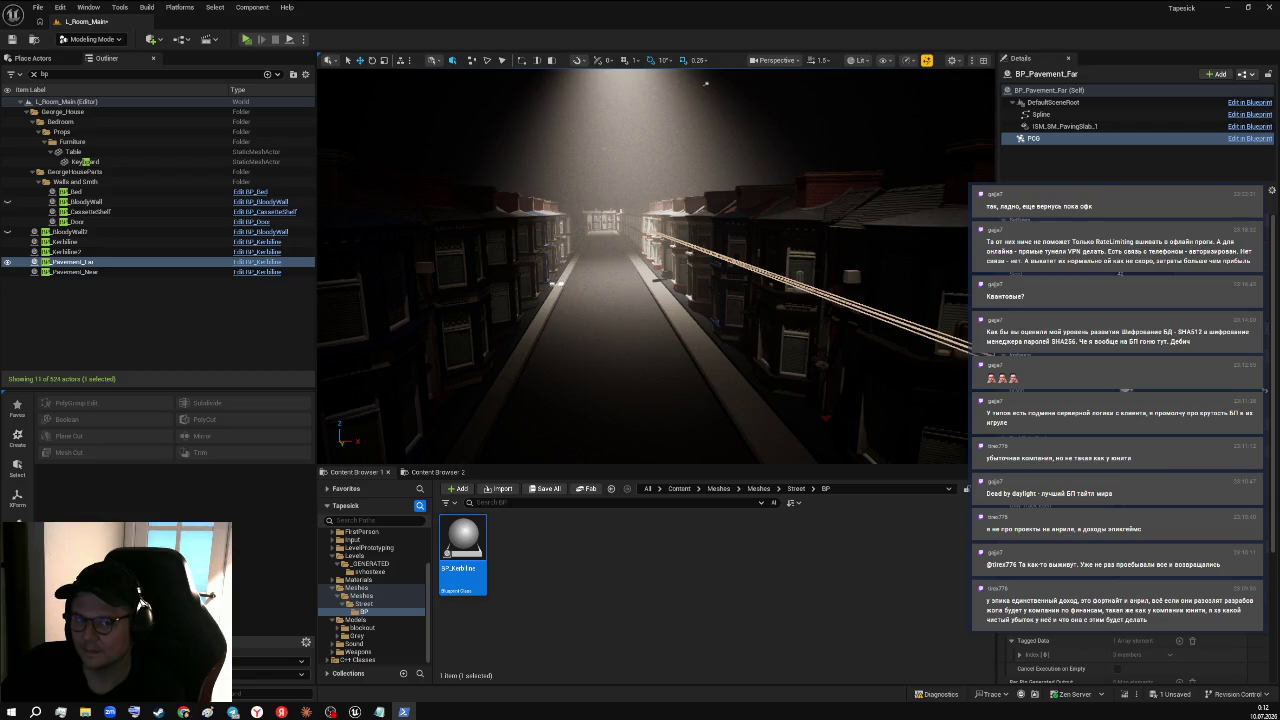
mouse_move(814, 371)
left_mouse_down()
mouse_move(502, 322)
mouse_move(660, 334)
mouse_move(381, 86)
mouse_move(408, 86)
left_mouse_up()
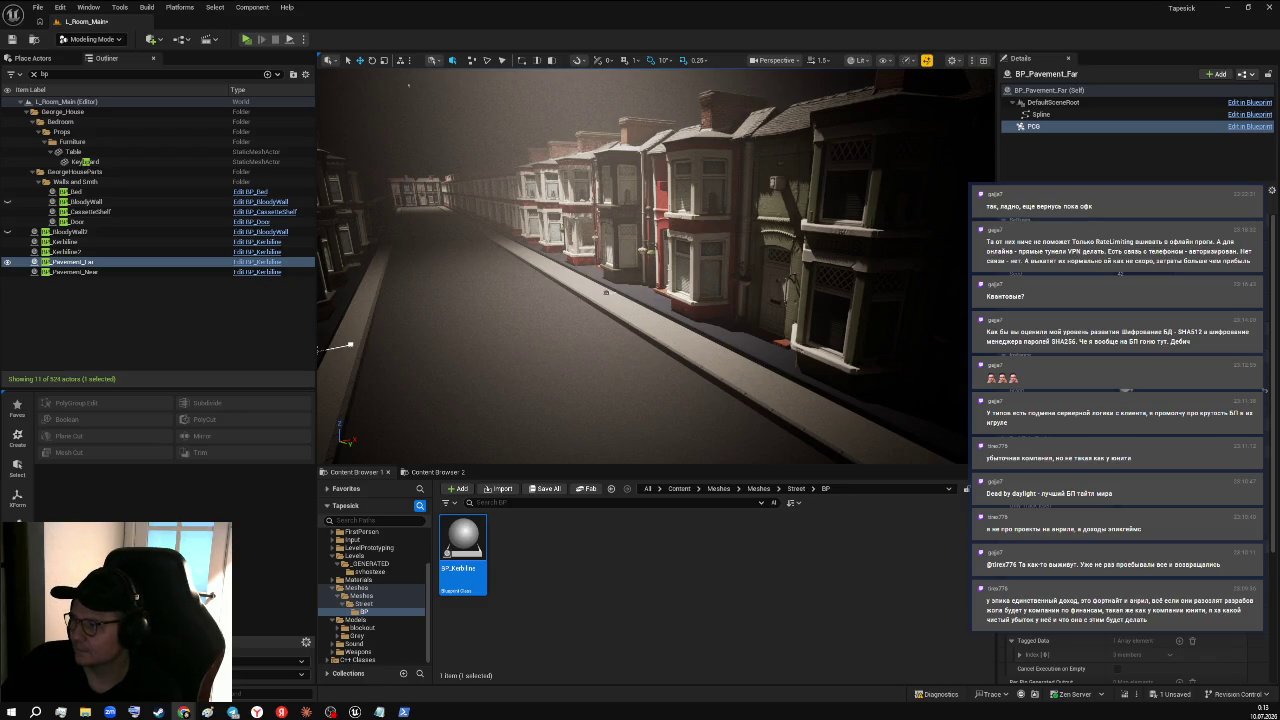
key("alt+Tab")
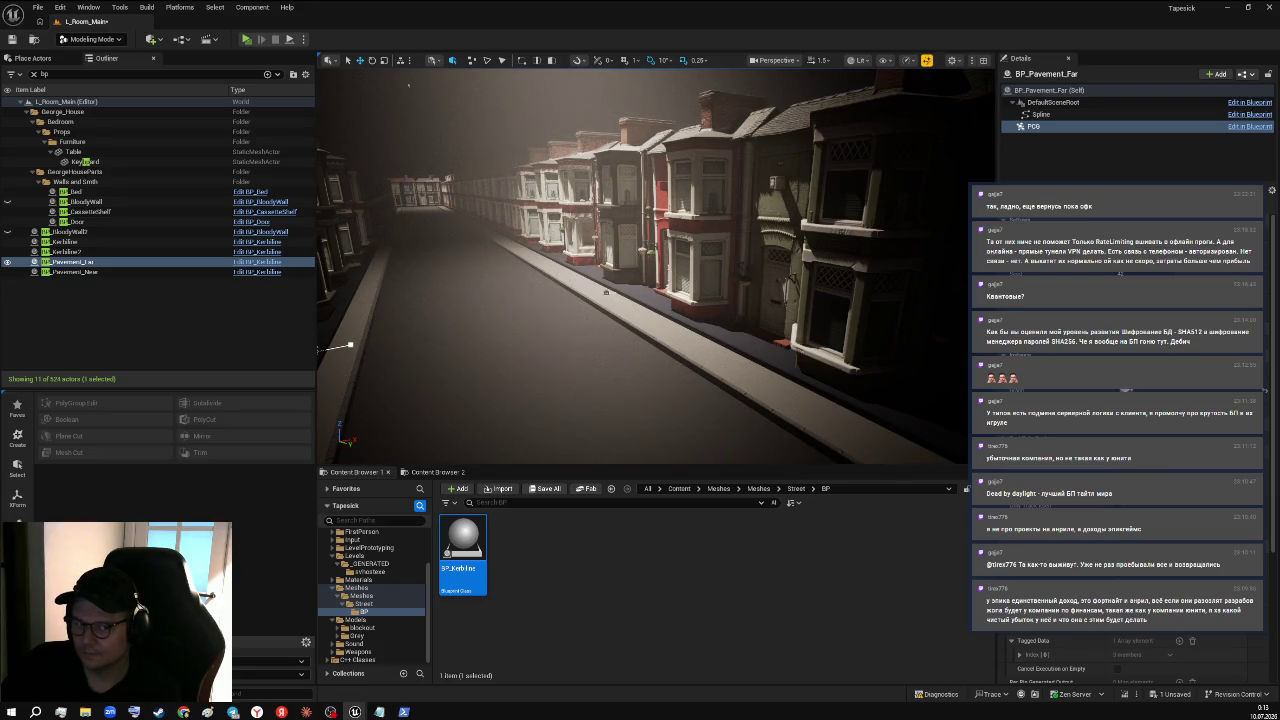
scroll(605, 292, "up", 10)
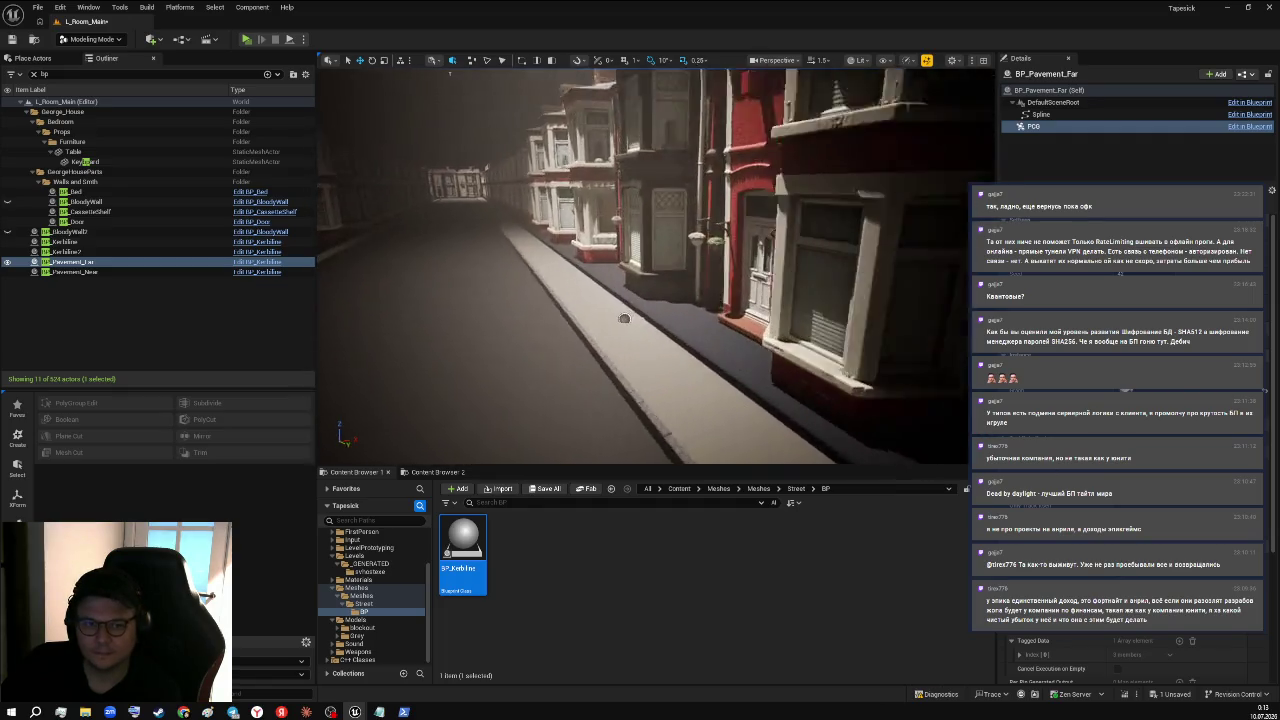
scroll(622, 335, "down", 10)
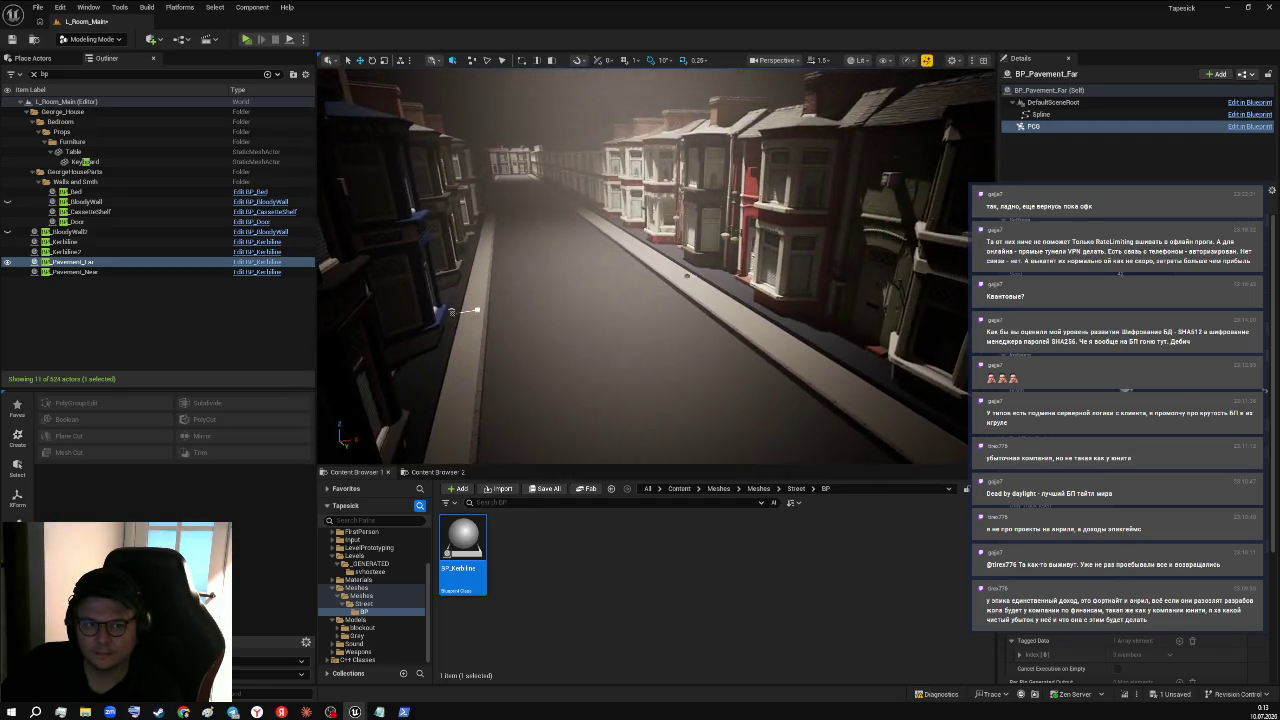
mouse_move(450, 330)
left_mouse_down()
mouse_move(357, 214)
mouse_move(320, 194)
left_mouse_up()
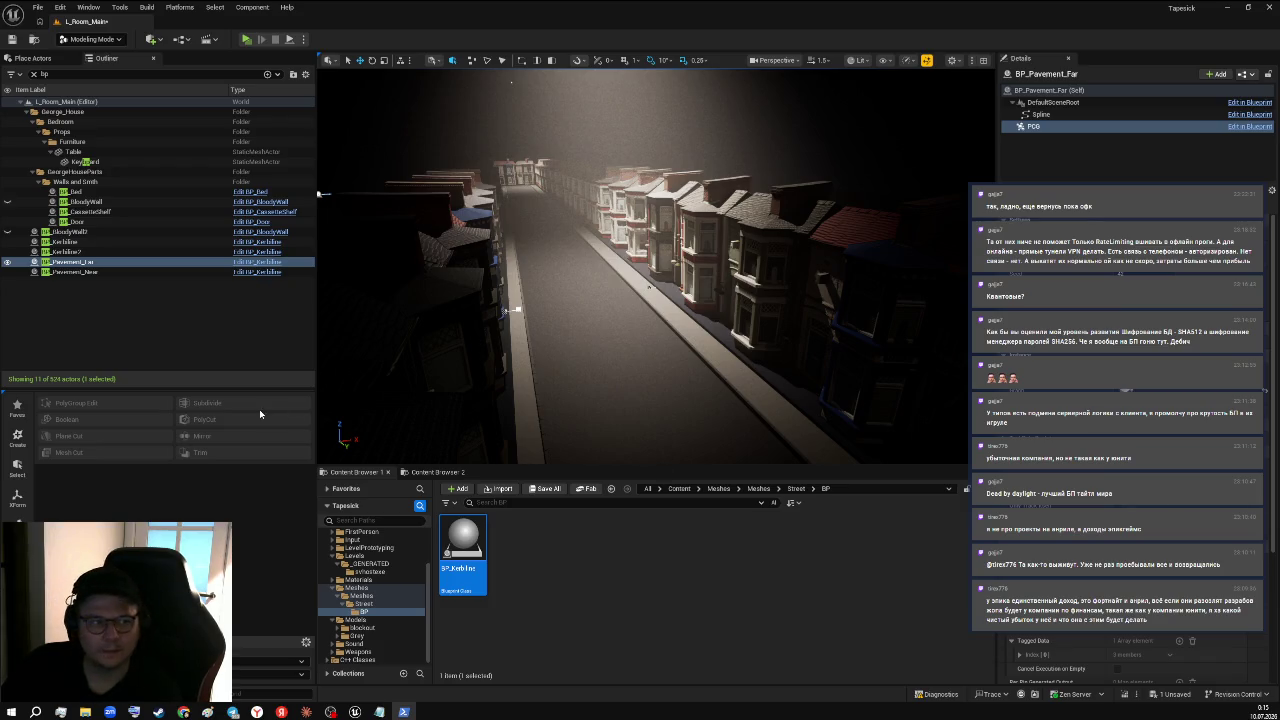
- Regenerate BP_Pavement_Near's PCG so its slabs appear as ISM_SM_PavingSlab_3
left_click(88, 271)
left_click(90, 273)
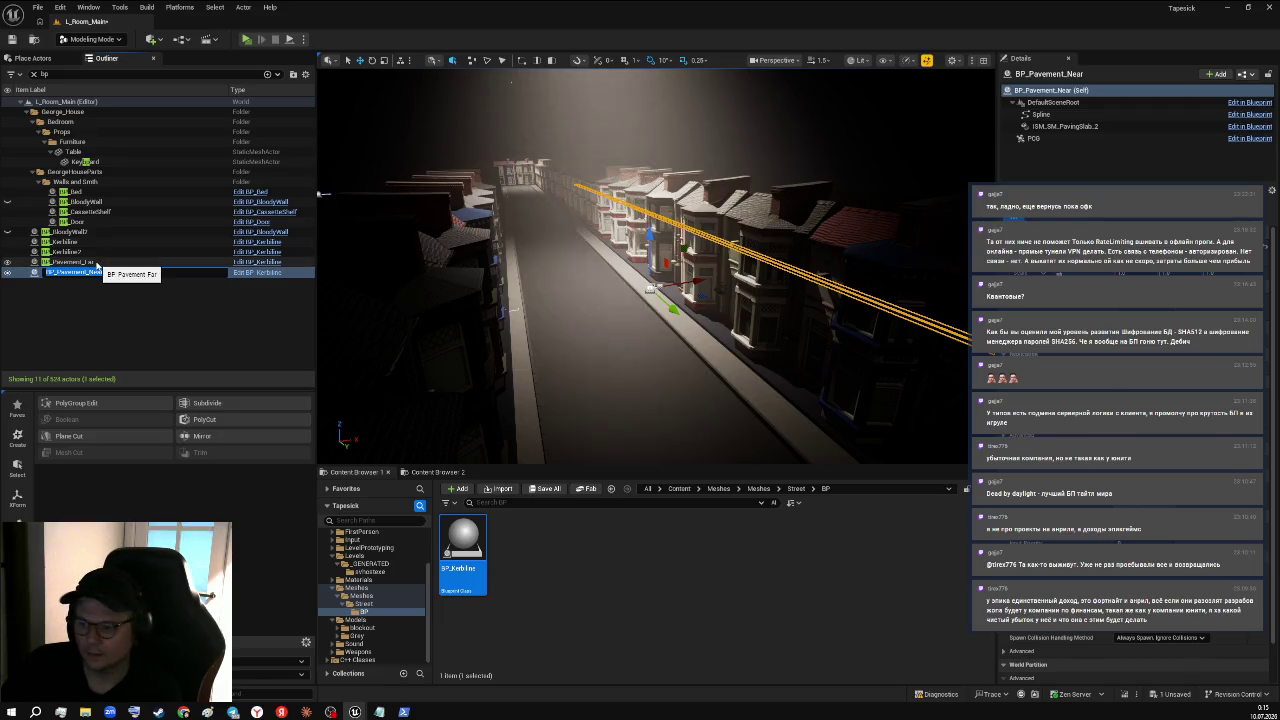
left_click(97, 264)
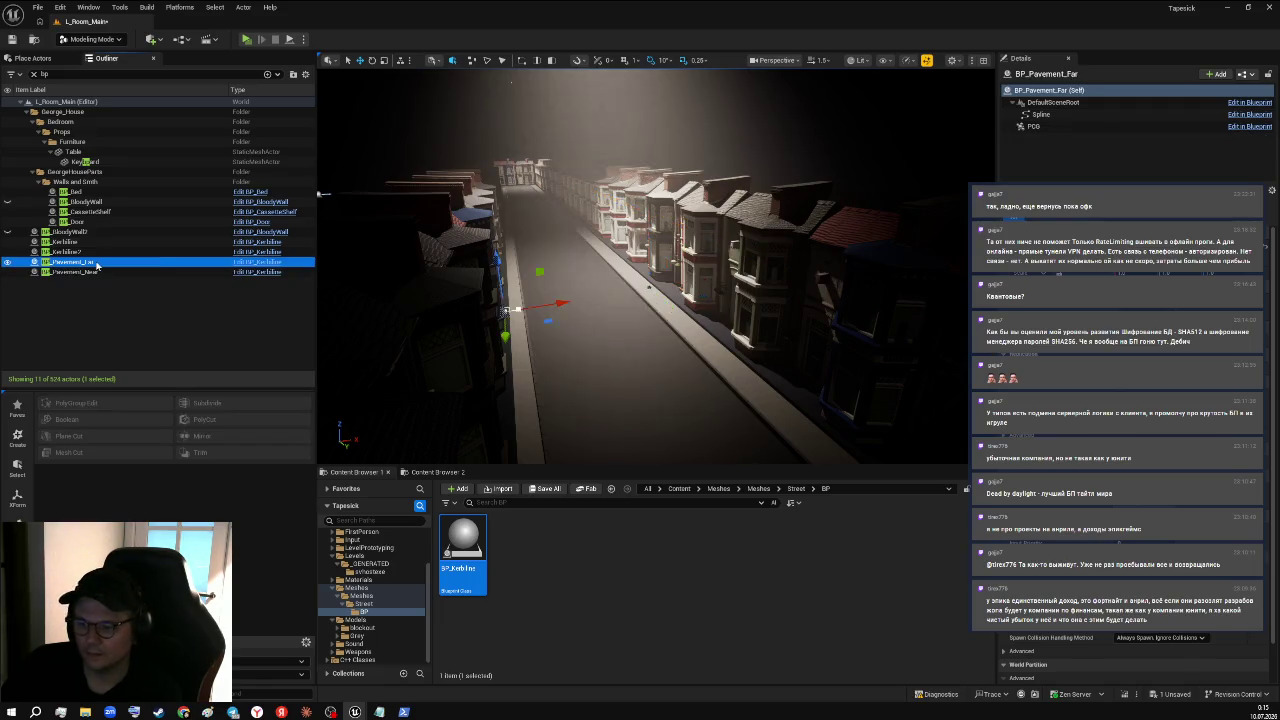
left_click(1046, 127)
left_click(1270, 358)
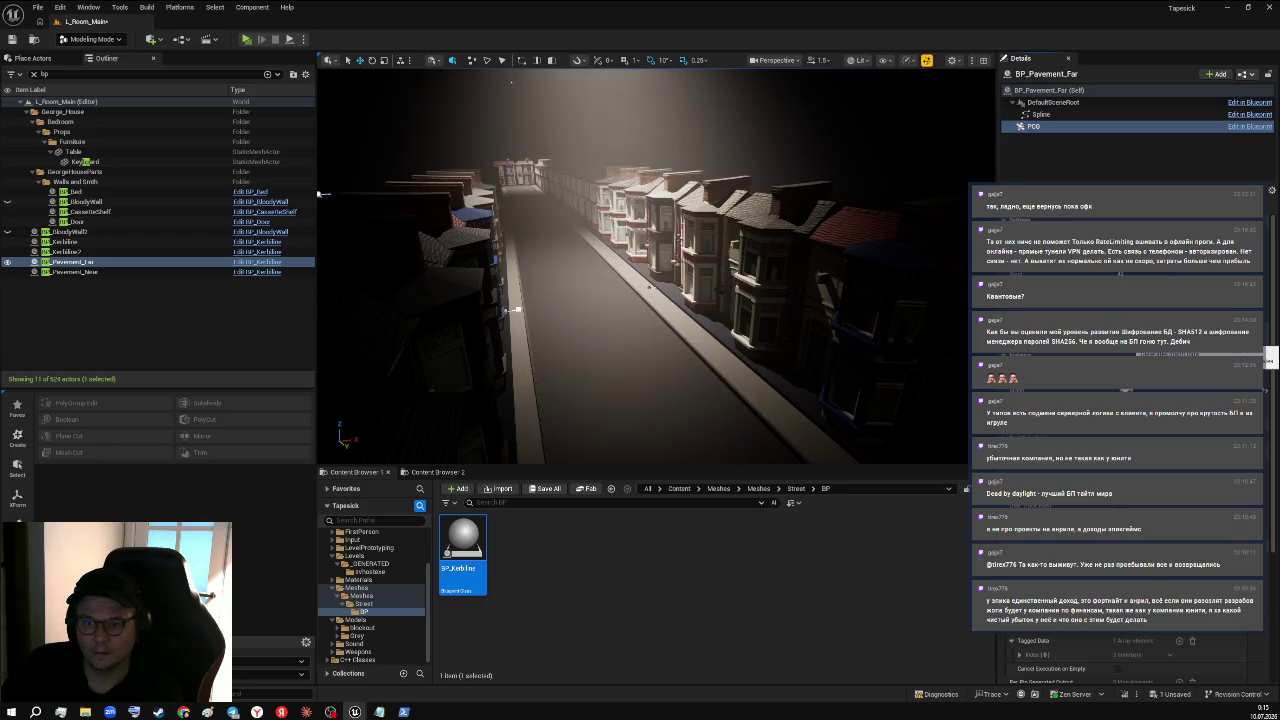
left_click(115, 270)
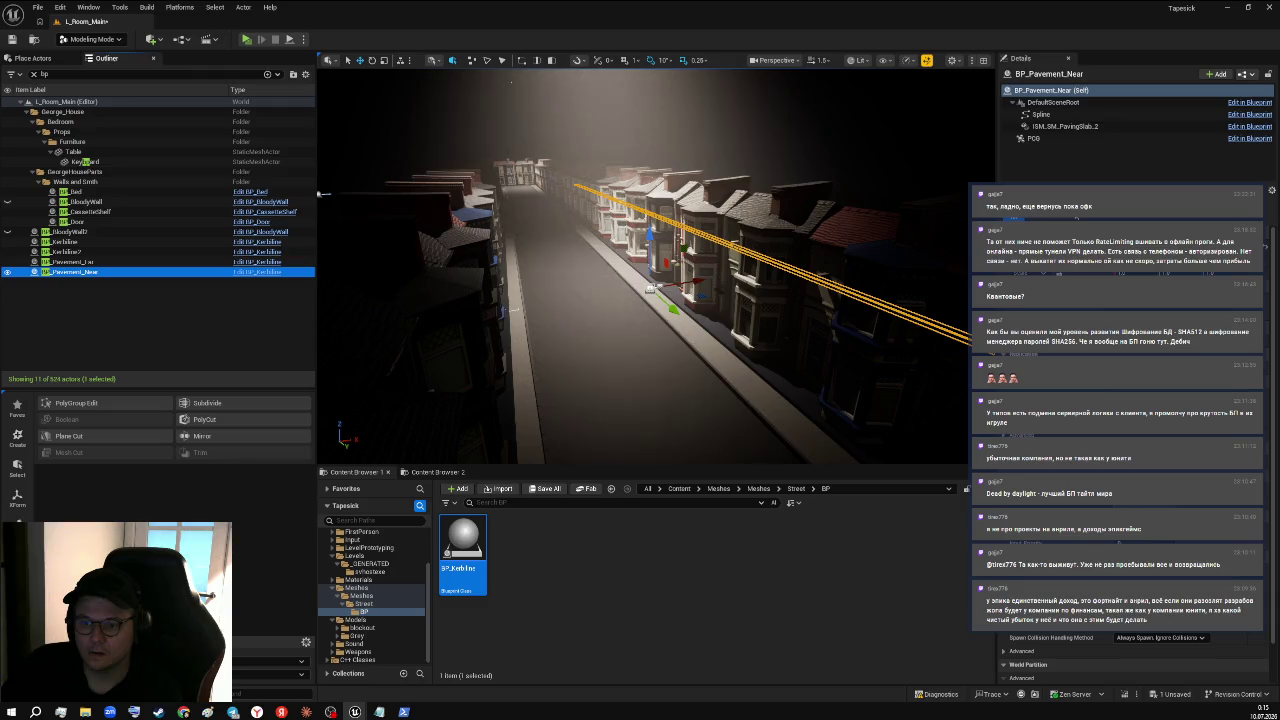
left_click(1030, 138)
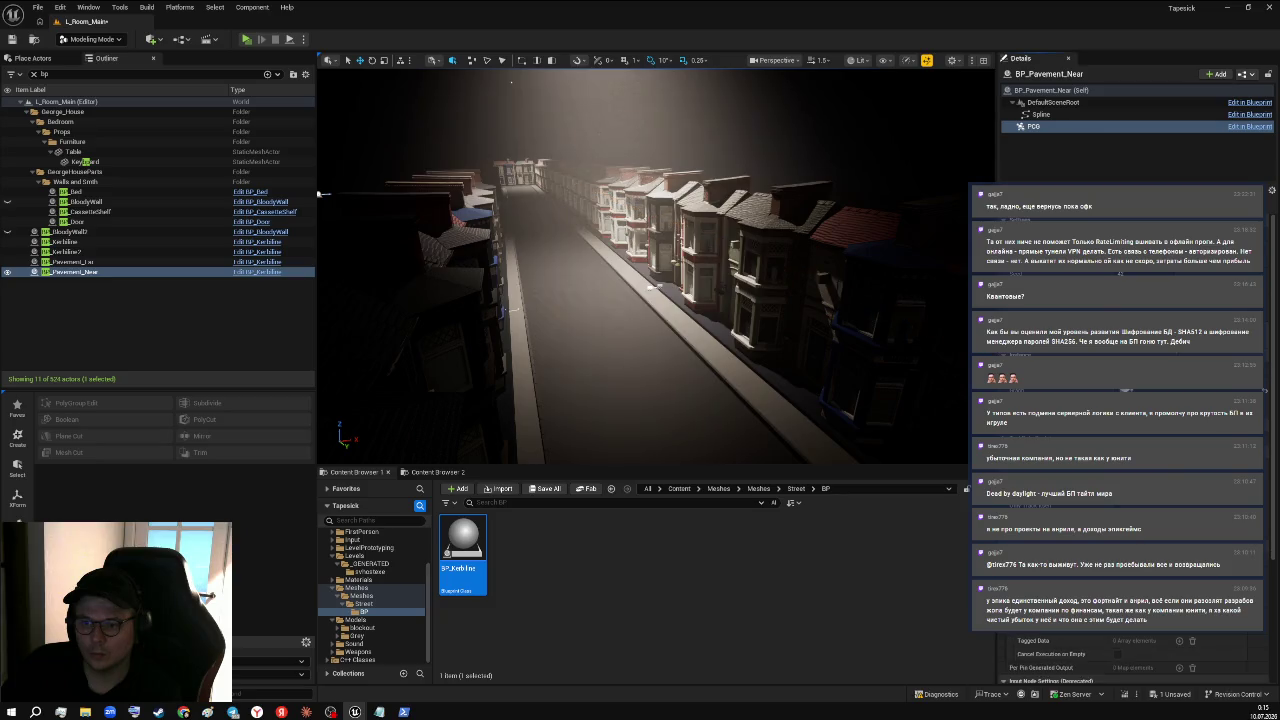
key("w")
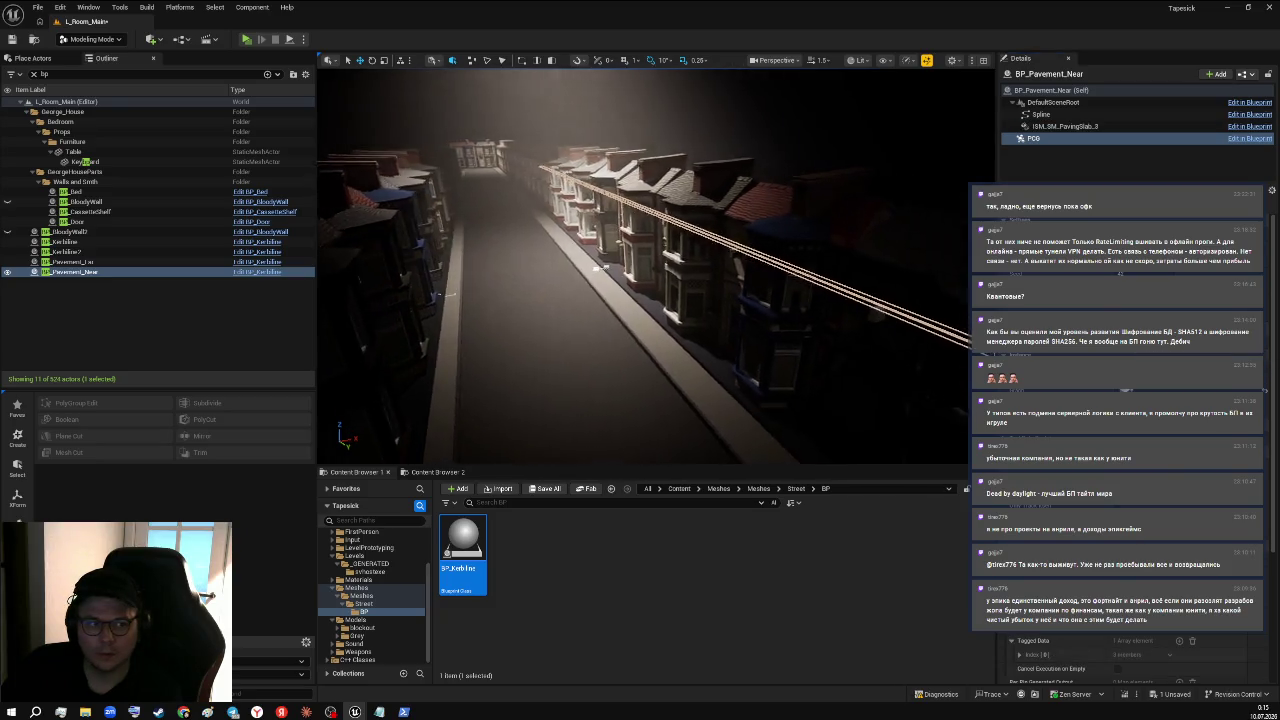
- Select BP_Pavement_Far and fly down along the pavement toward the houses
left_click(110, 262)
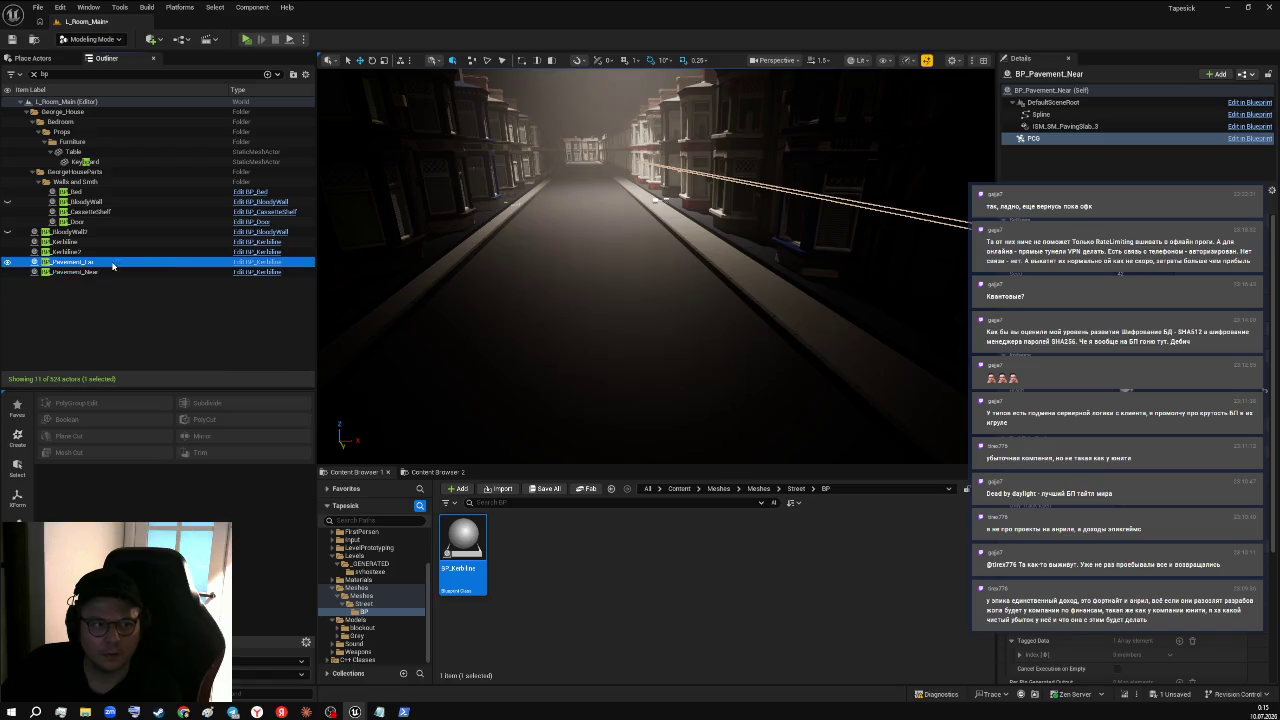
key("w")
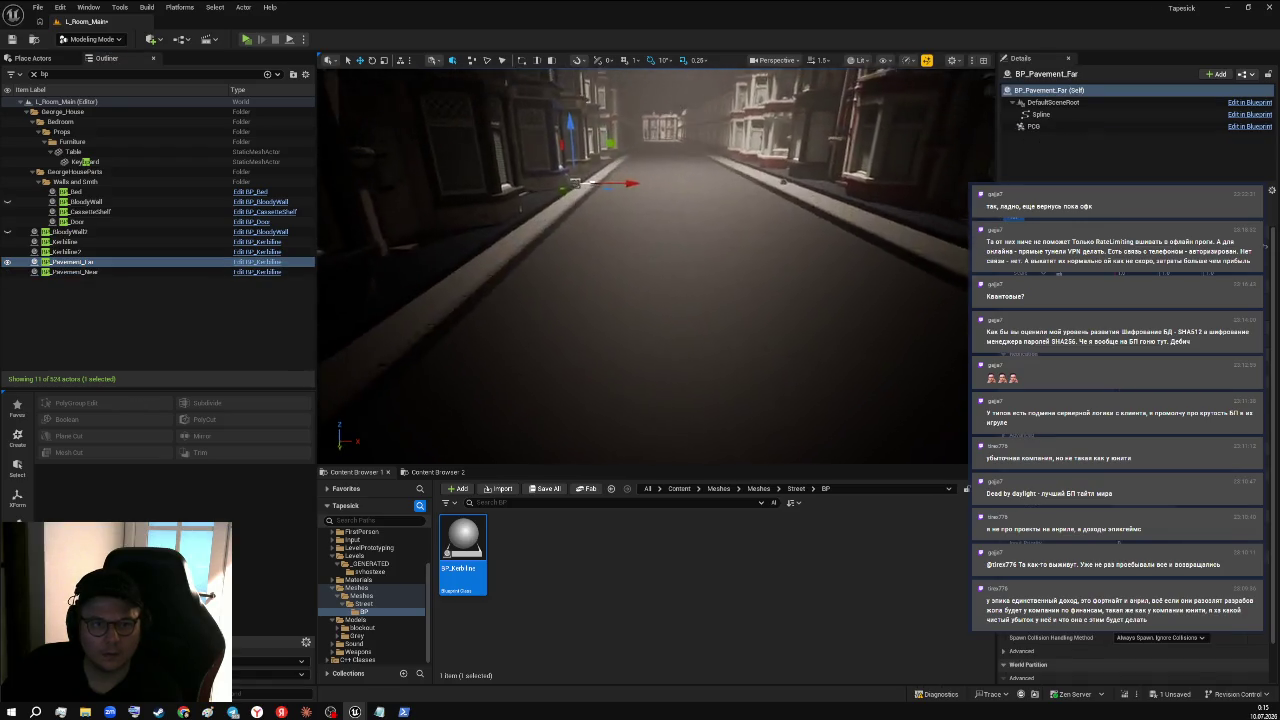
key("w")
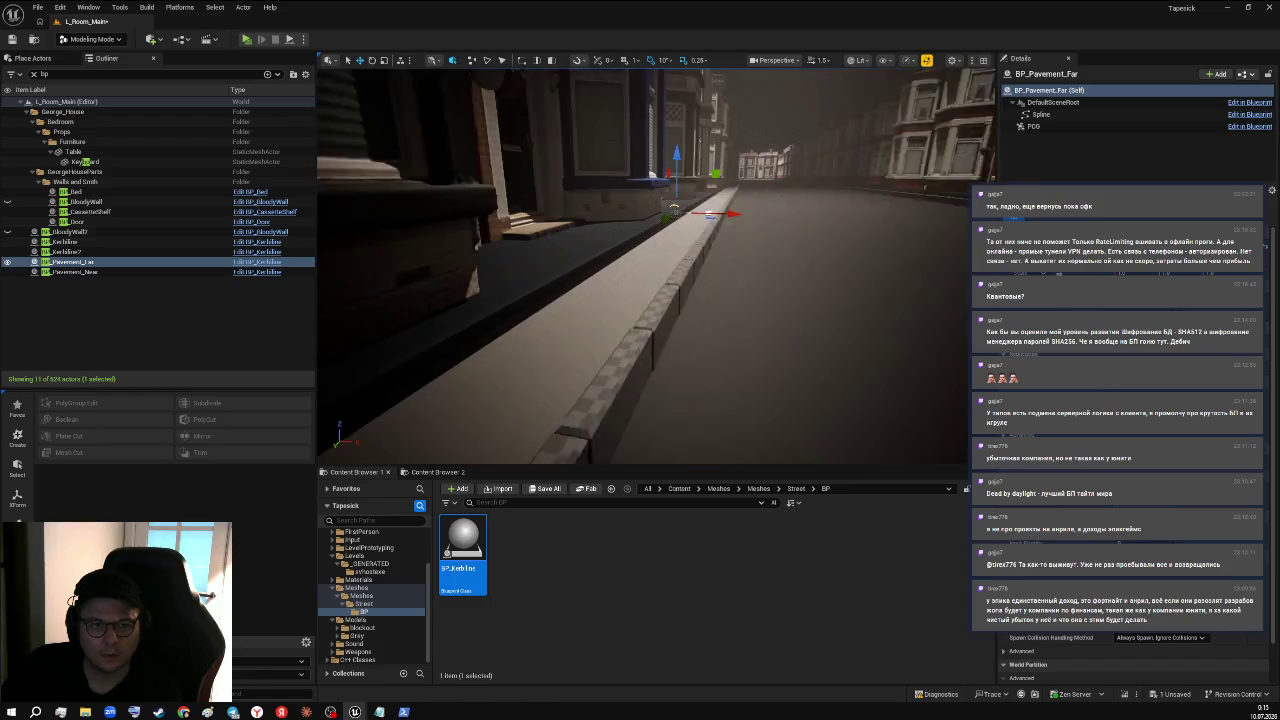
key("w")
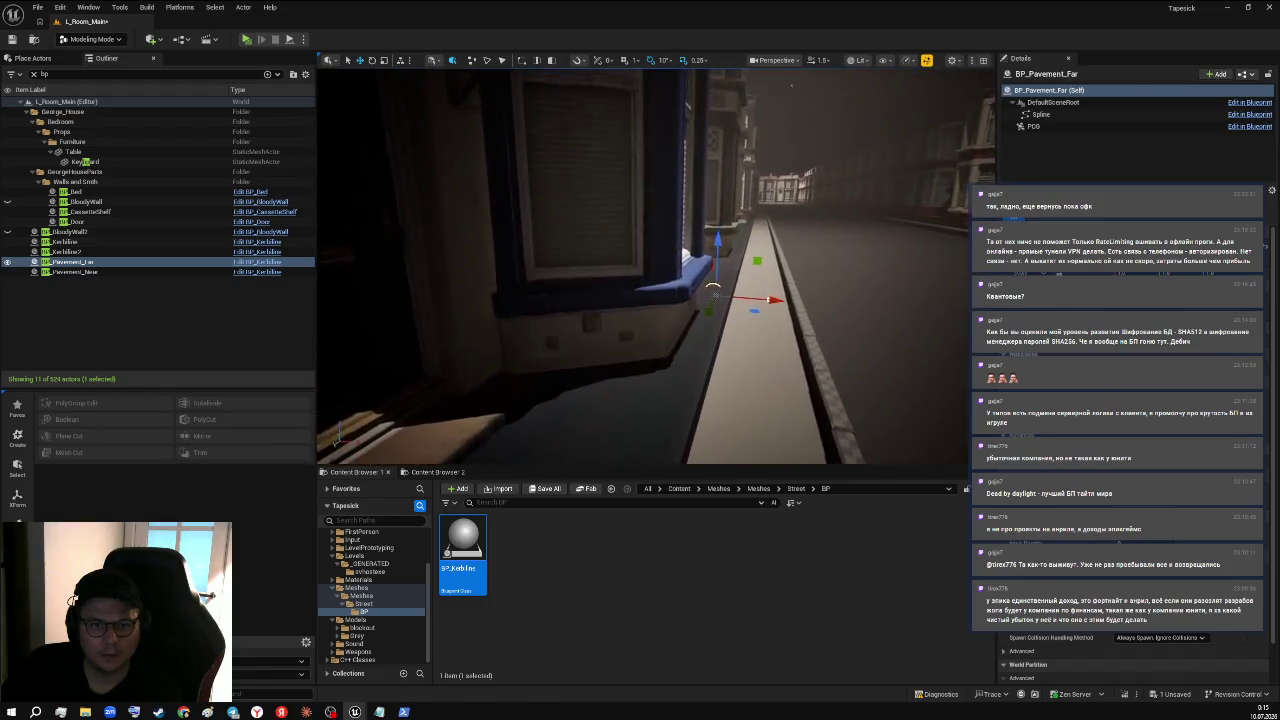
key("w")
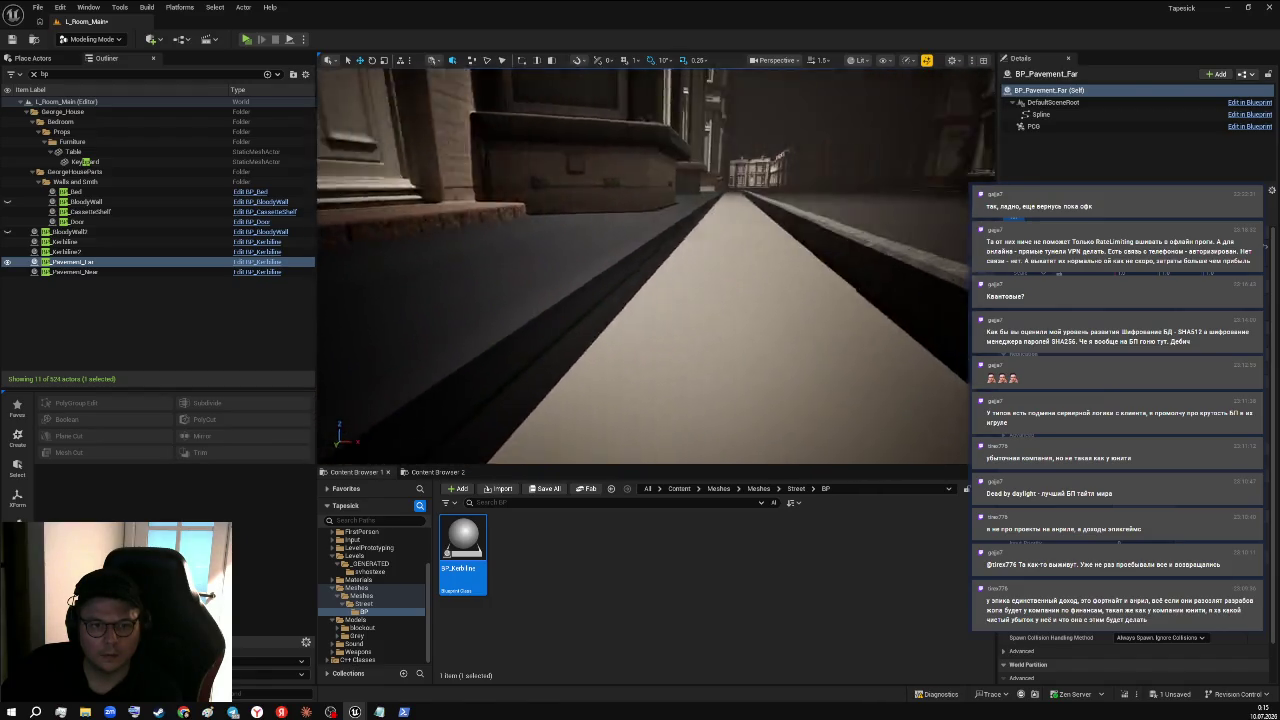
key("w")
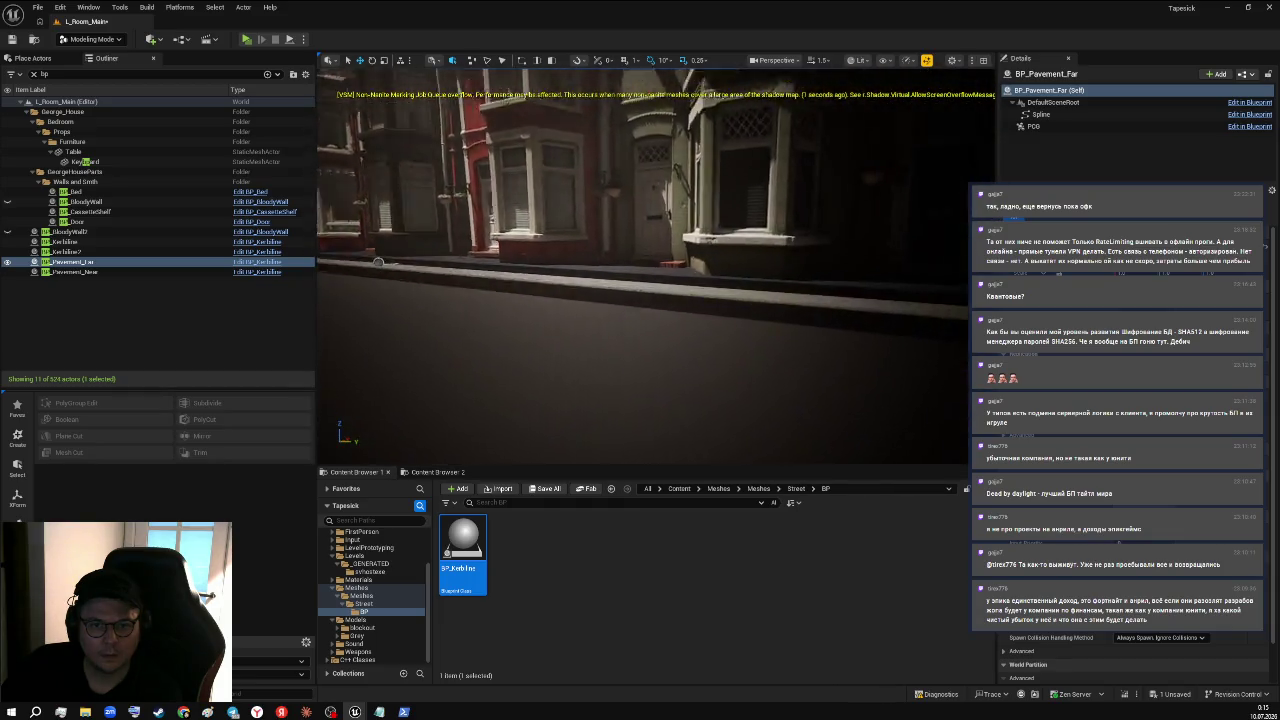
key("w")
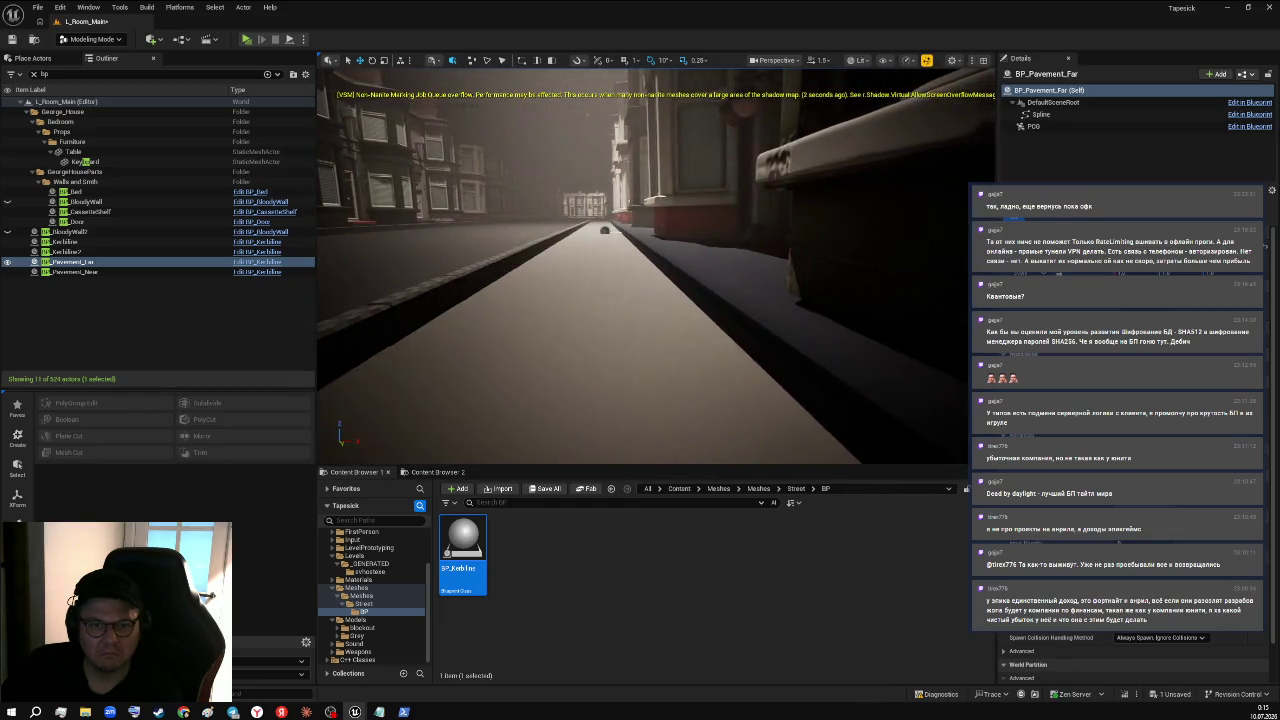
key("w")
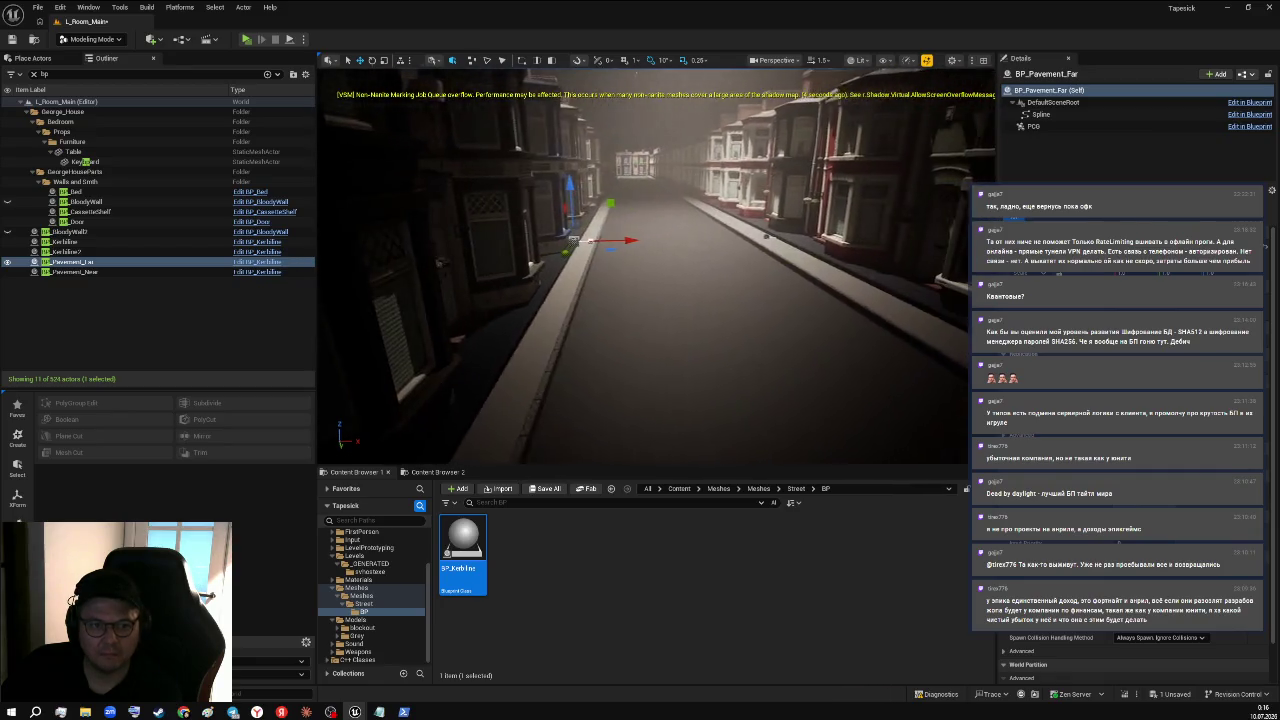
- Undo the kerb piece's last move so it lies back on the left pavement
double_click(85, 272)
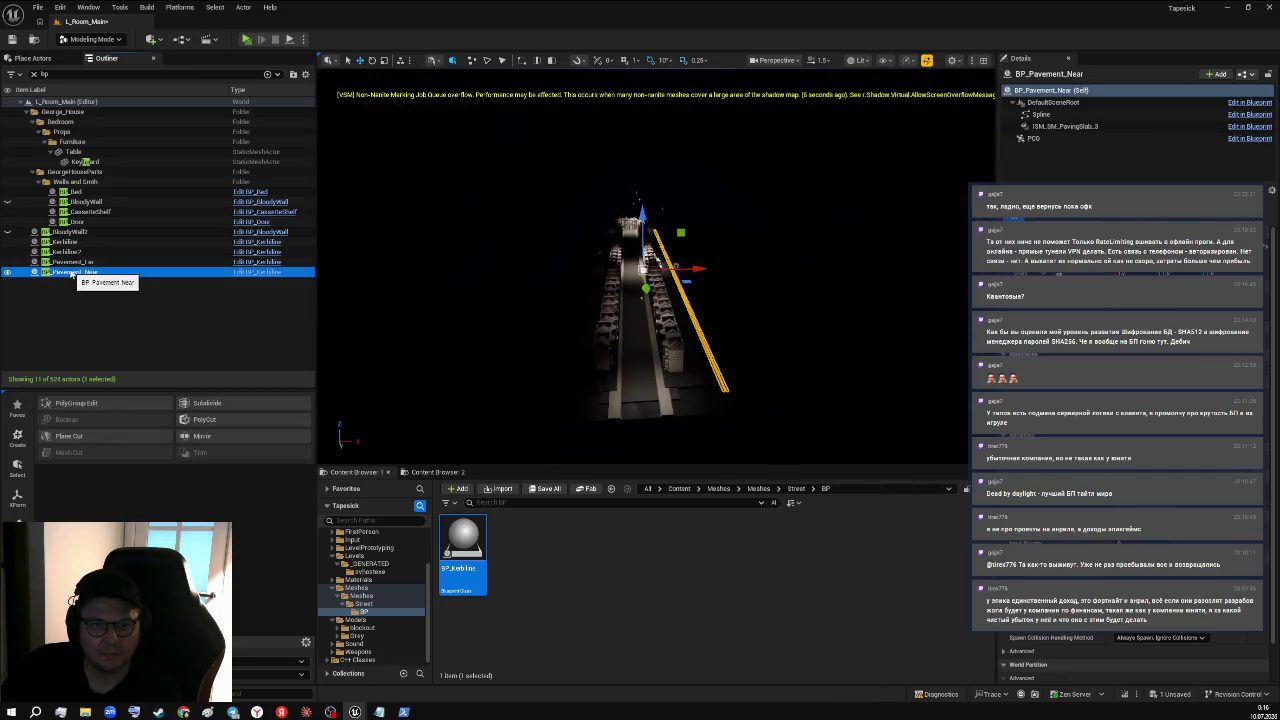
double_click(80, 262)
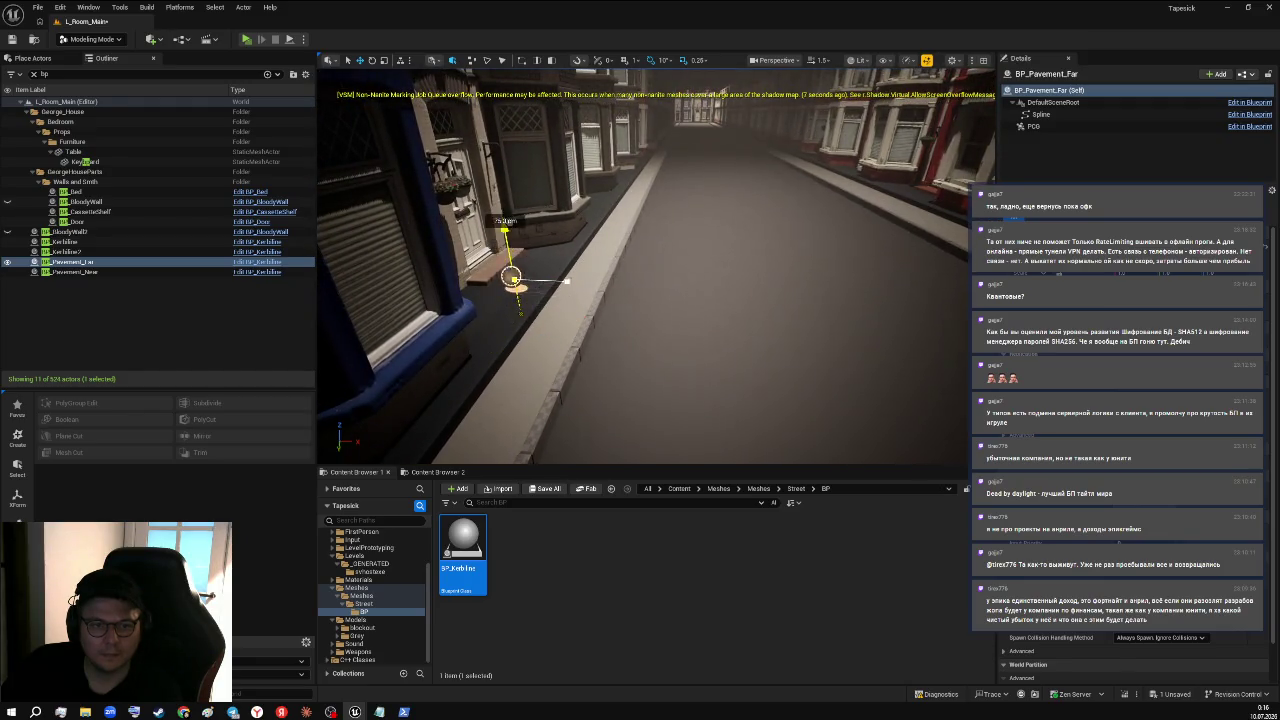
left_click(520, 310)
key("ctrl+z")
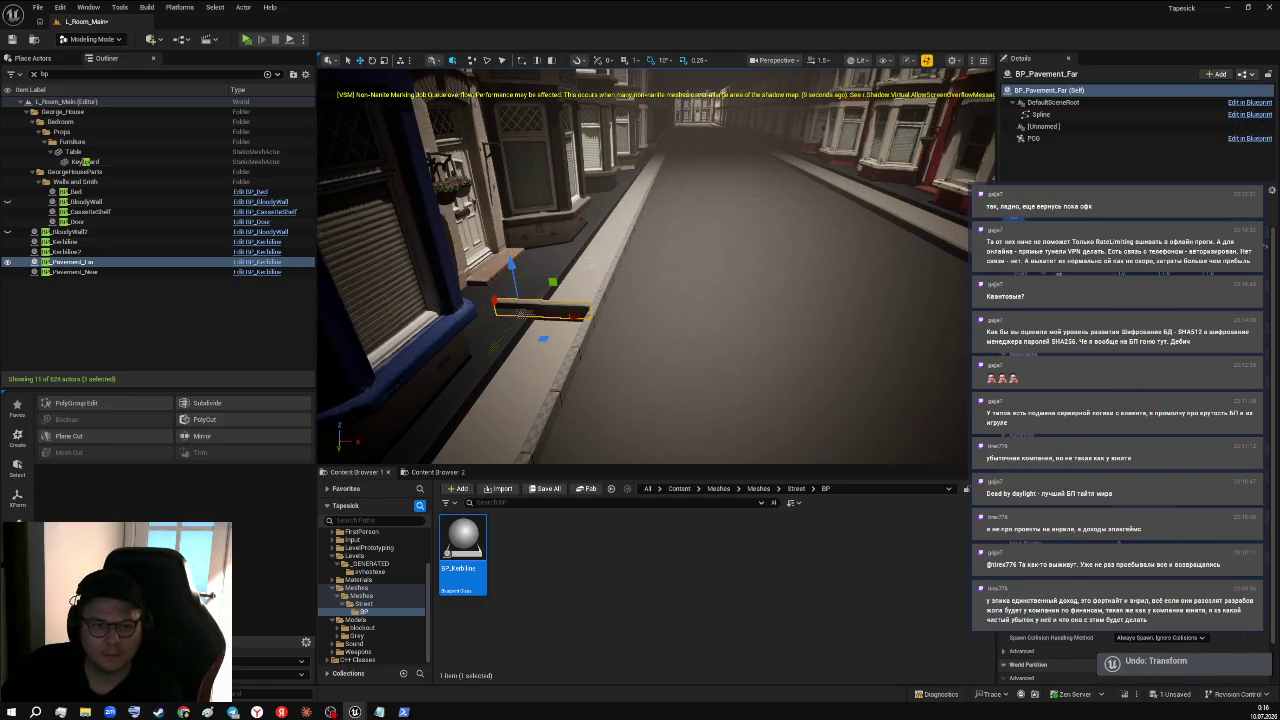
mouse_move(740, 306)
left_mouse_down()
mouse_move(729, 271)
mouse_move(517, 338)
mouse_move(480, 335)
mouse_move(508, 357)
mouse_move(530, 340)
left_mouse_up()
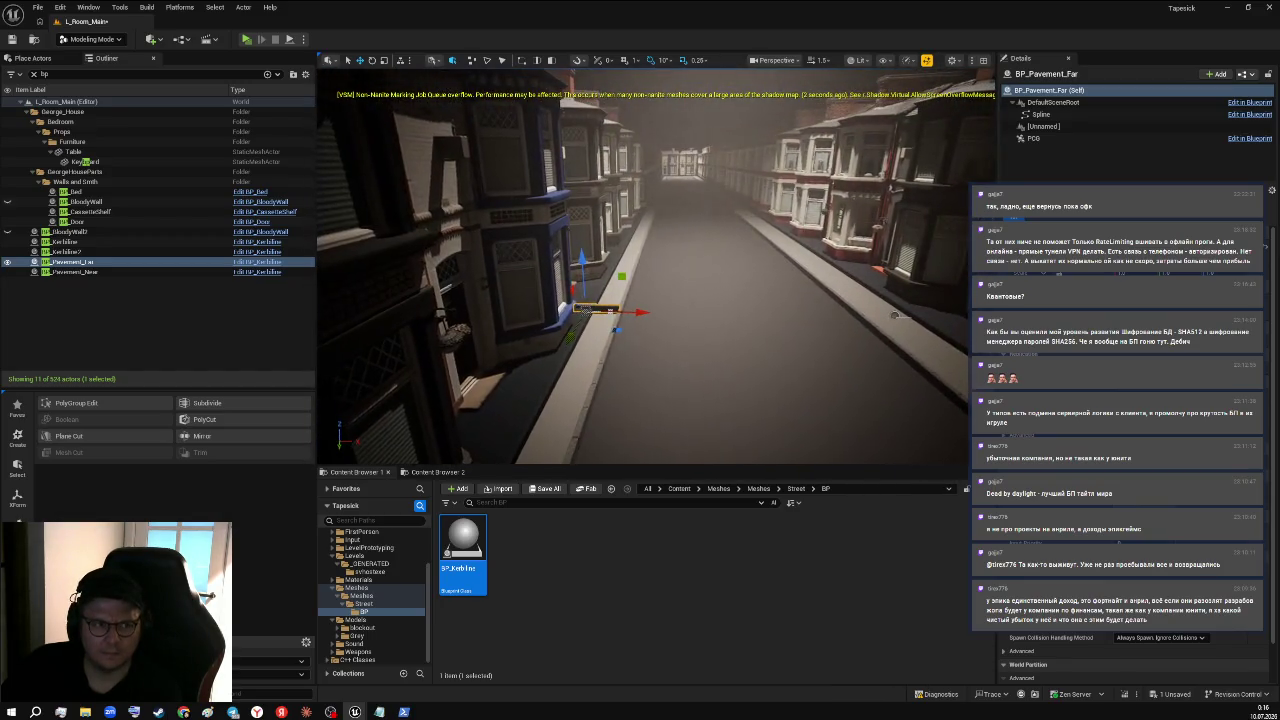
- Frame BP_Pavement_Near and undo its last transform, restoring a kerb piece at the right kerb
double_click(117, 274)
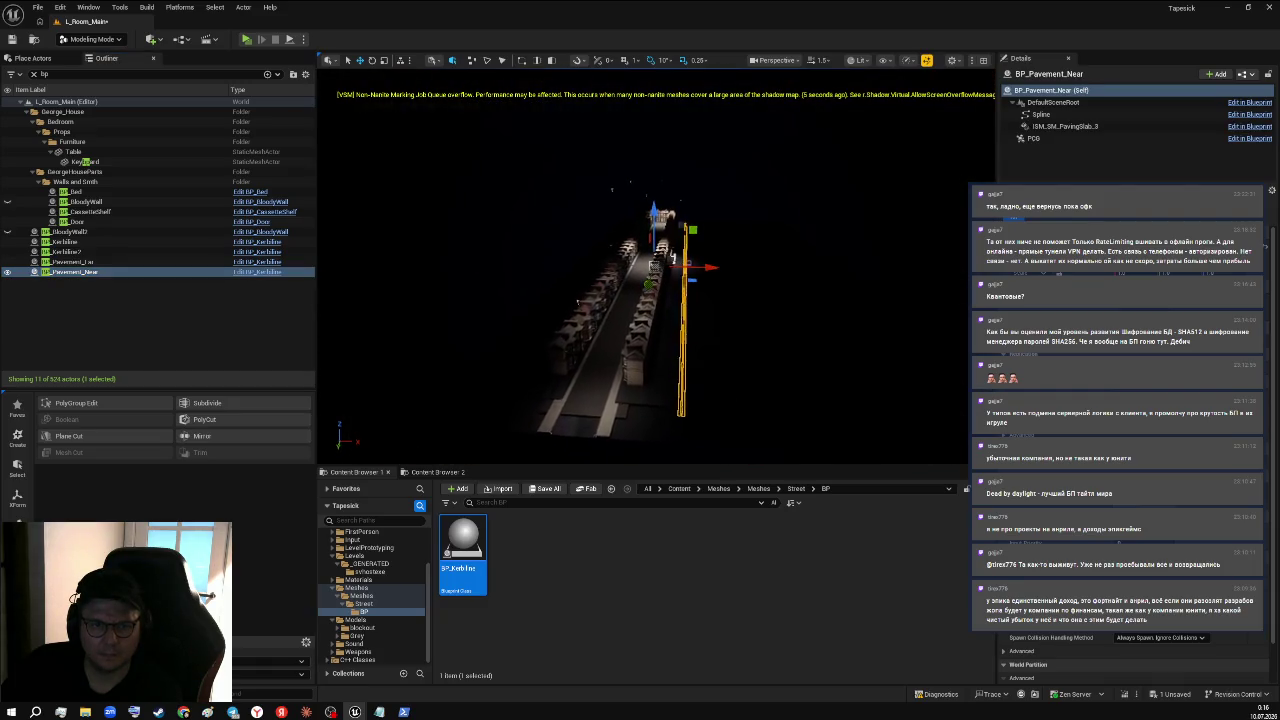
left_click_drag(577, 302, 611, 514)
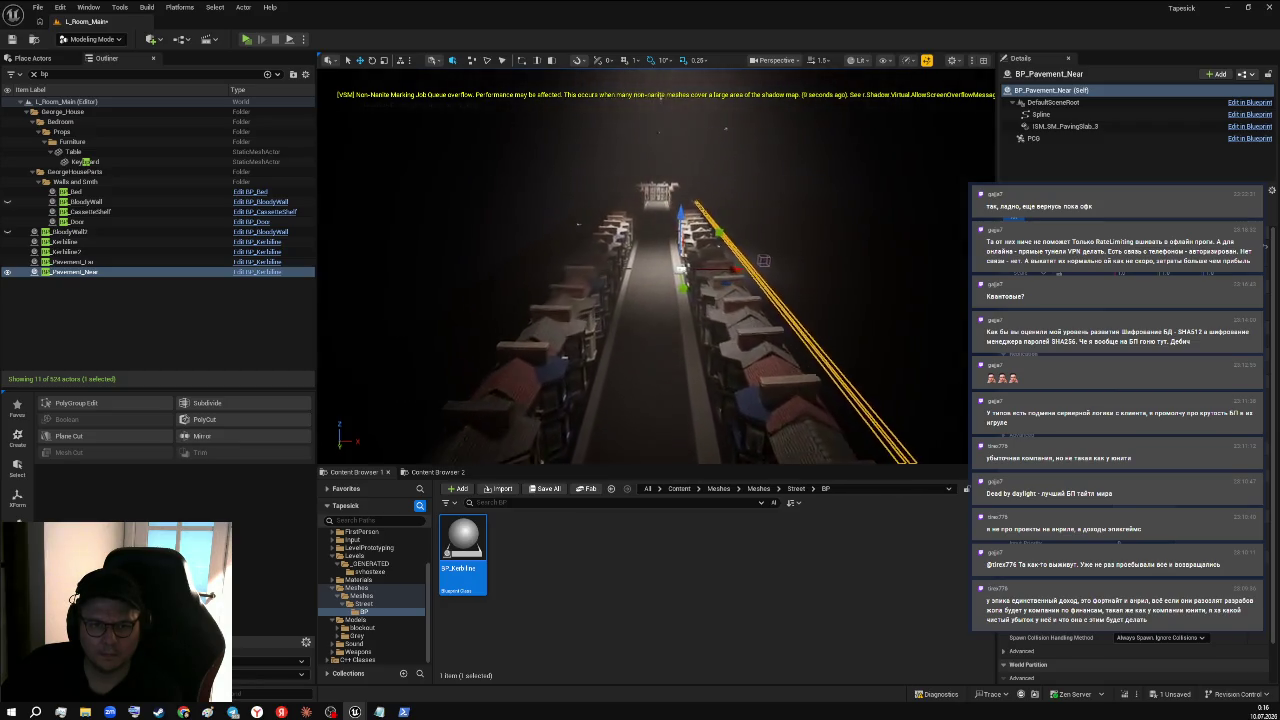
left_click_drag(657, 300, 657, 280)
key("w")
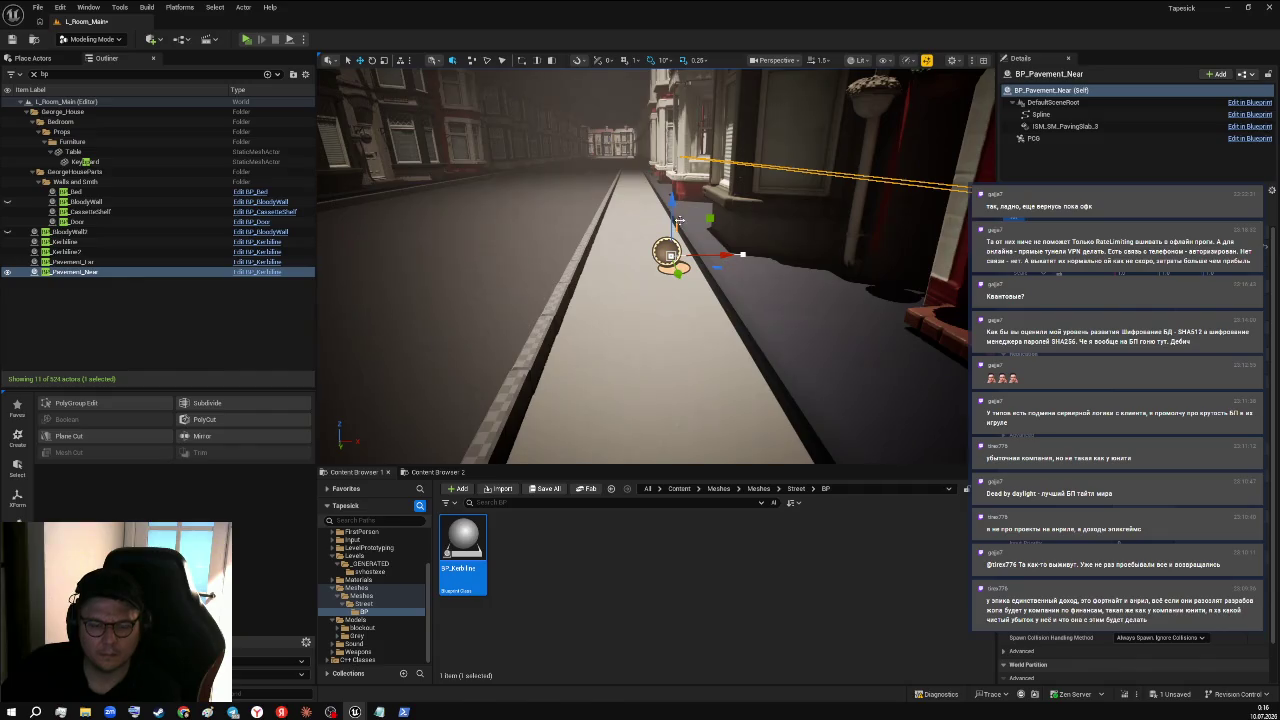
key("ctrl+z")
mouse_move(517, 277)
left_mouse_down()
mouse_move(400, 290)
mouse_move(466, 282)
mouse_move(425, 277)
left_mouse_up()
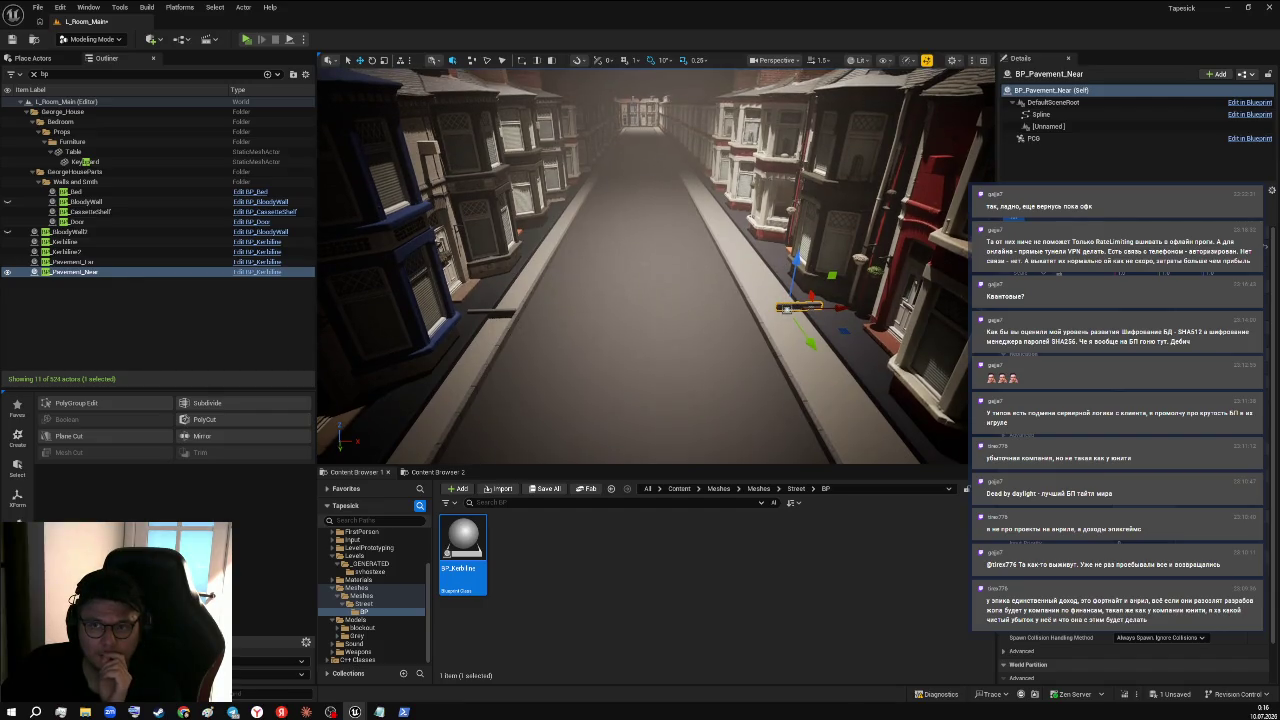
- Show BP_Pavement_Near's PCG component settings and scroll through its properties
left_click(1034, 138)
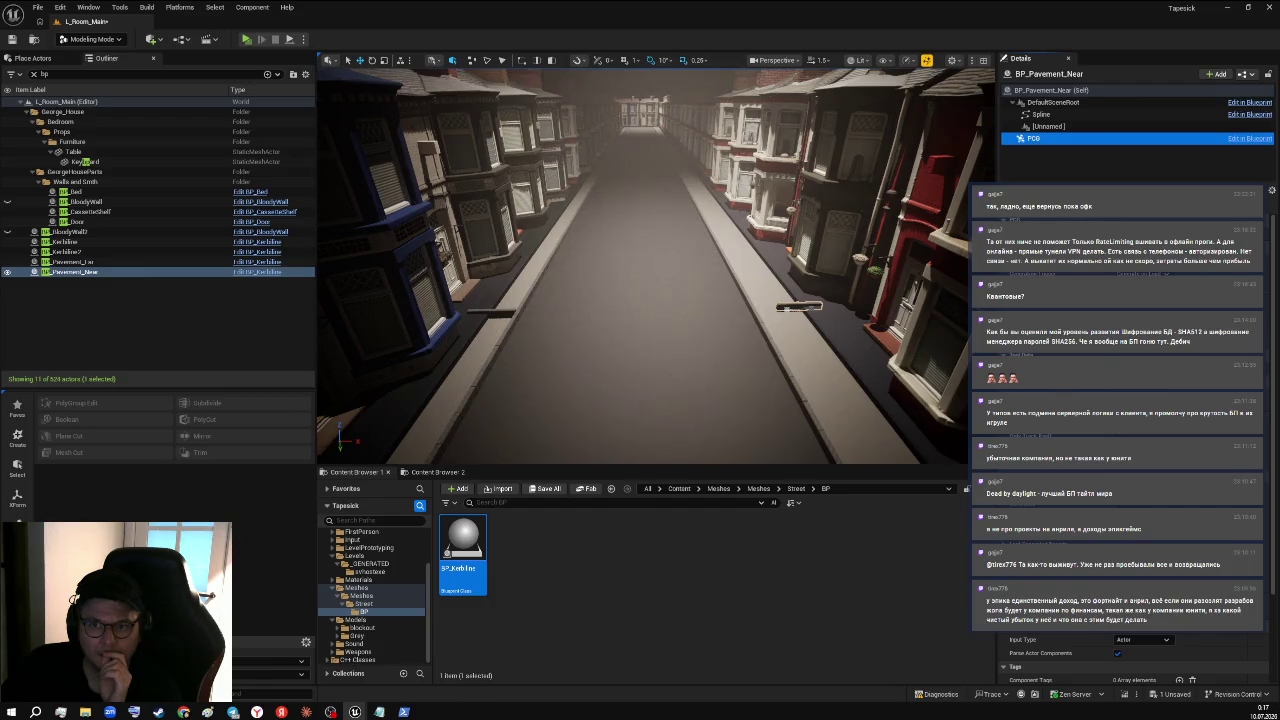
scroll(1135, 657, "down", 2)
scroll(1135, 657, "down", 1)
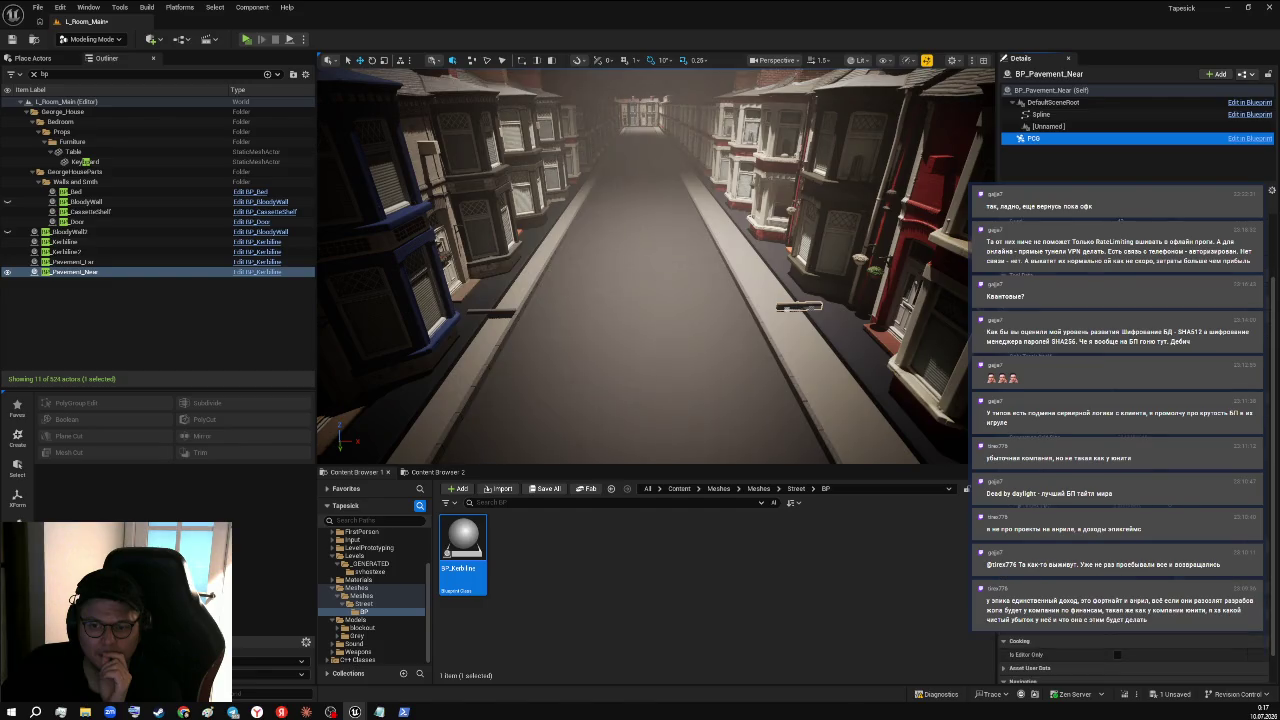
scroll(1135, 657, "up", 3)
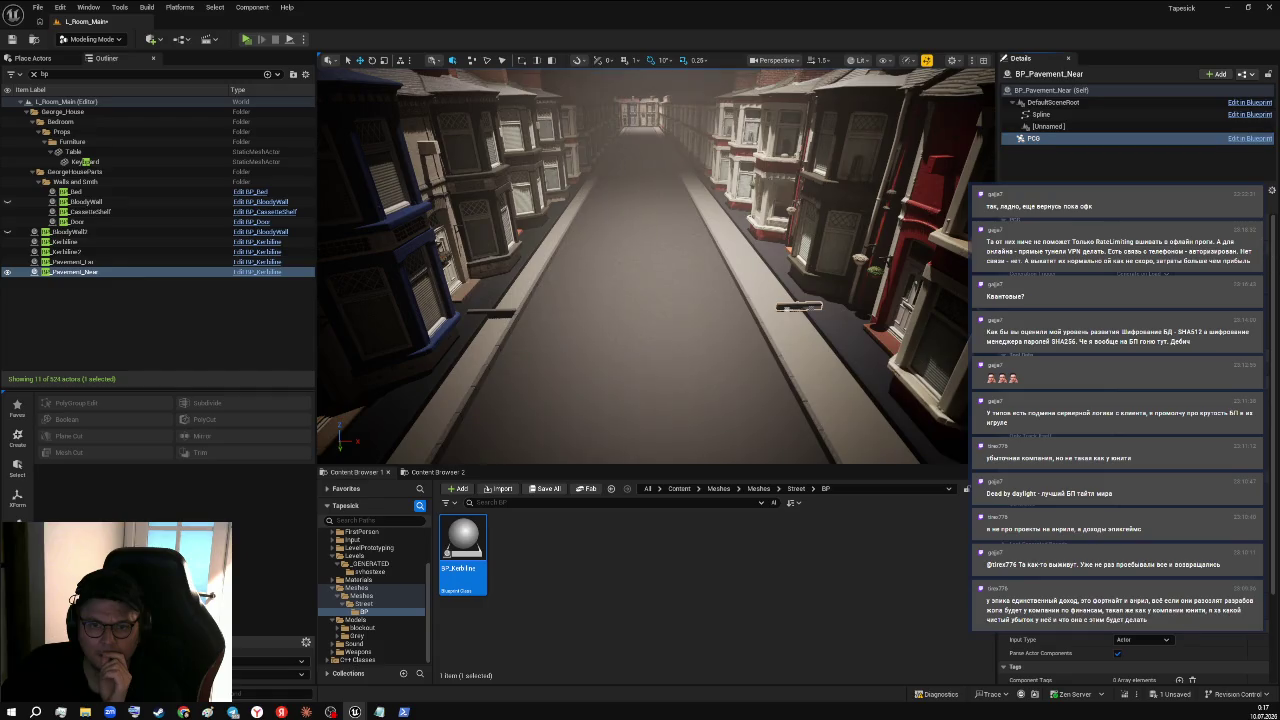
key("w")
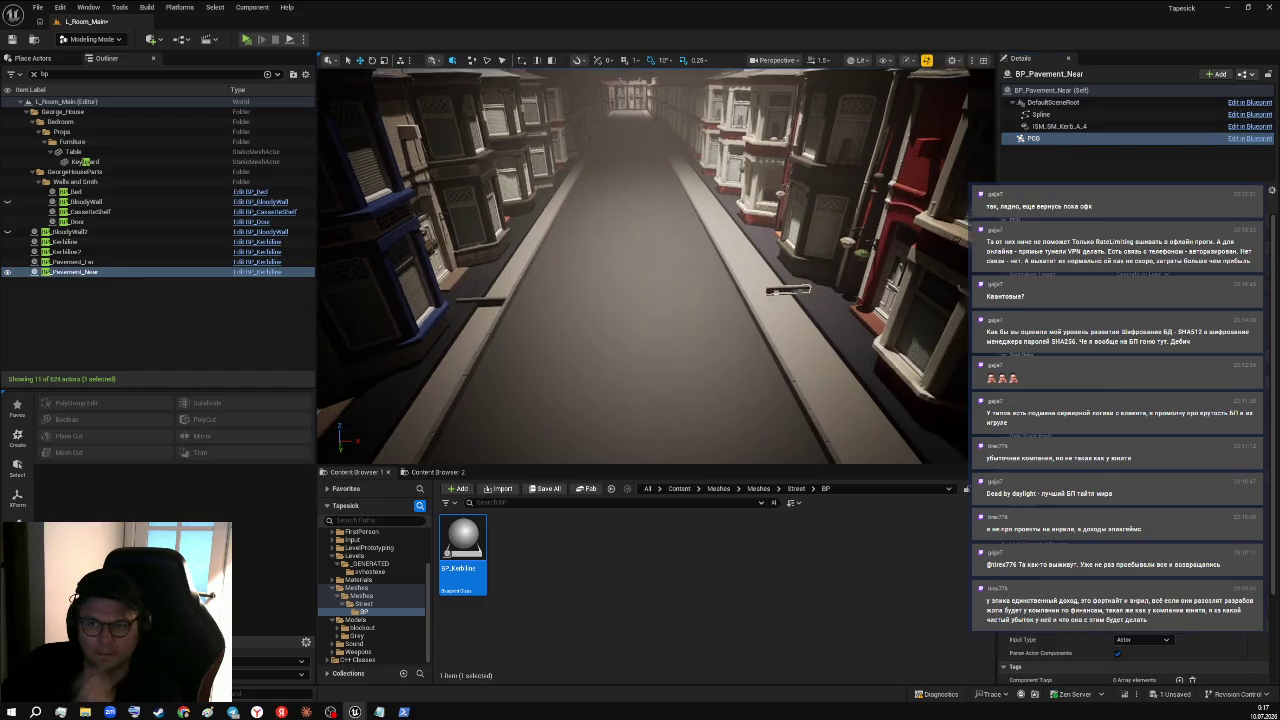
key("w")
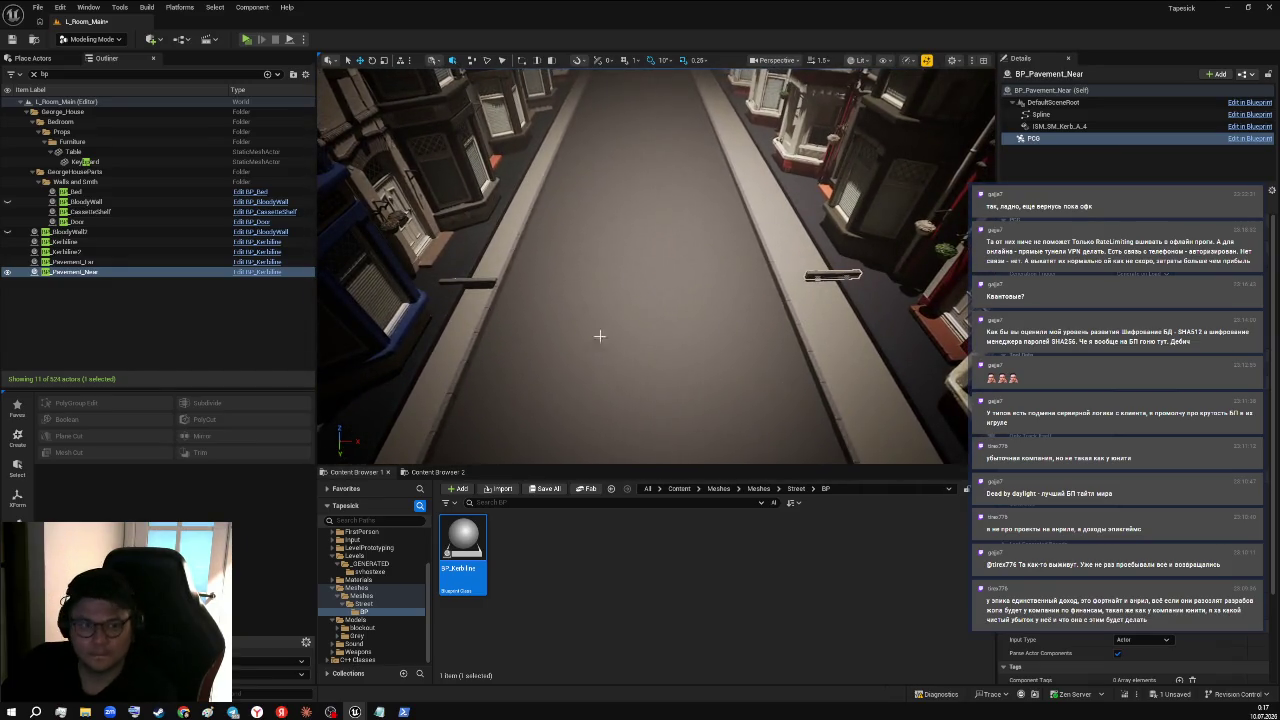
key("ctrl+Print")
key("Escape")
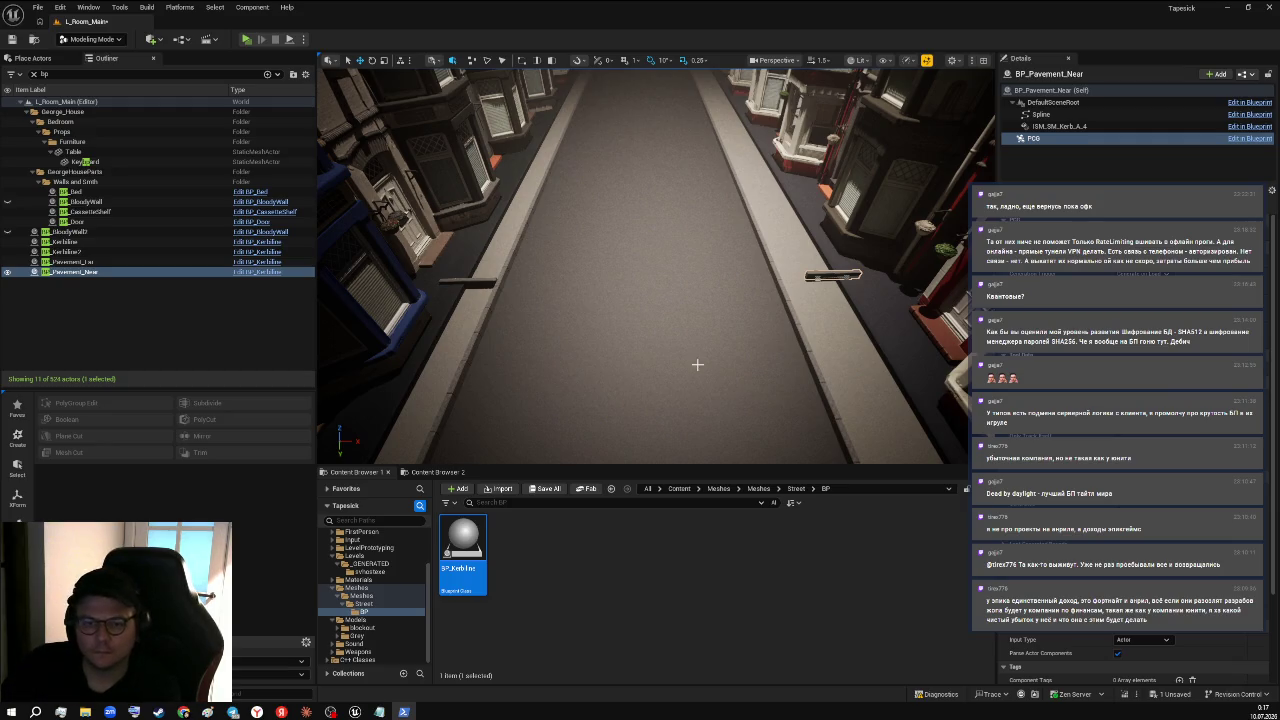
mouse_move(731, 346)
left_mouse_down()
mouse_move(800, 346)
mouse_move(765, 250)
mouse_move(515, 123)
mouse_move(470, 160)
mouse_move(490, 108)
mouse_move(633, 77)
left_mouse_up()
key("f")
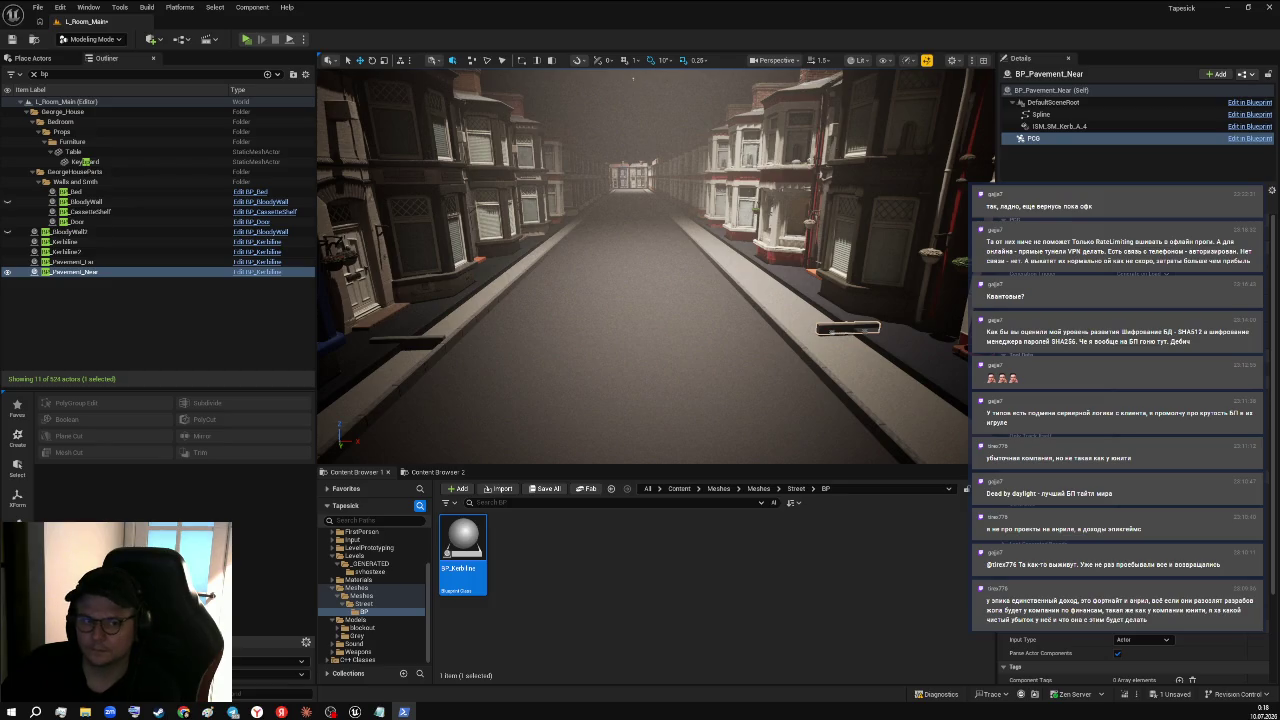
- Fly down the street to inspect the regenerated ISM_SM_Kerb_A_5 kerb pieces
key("f")
key("w")
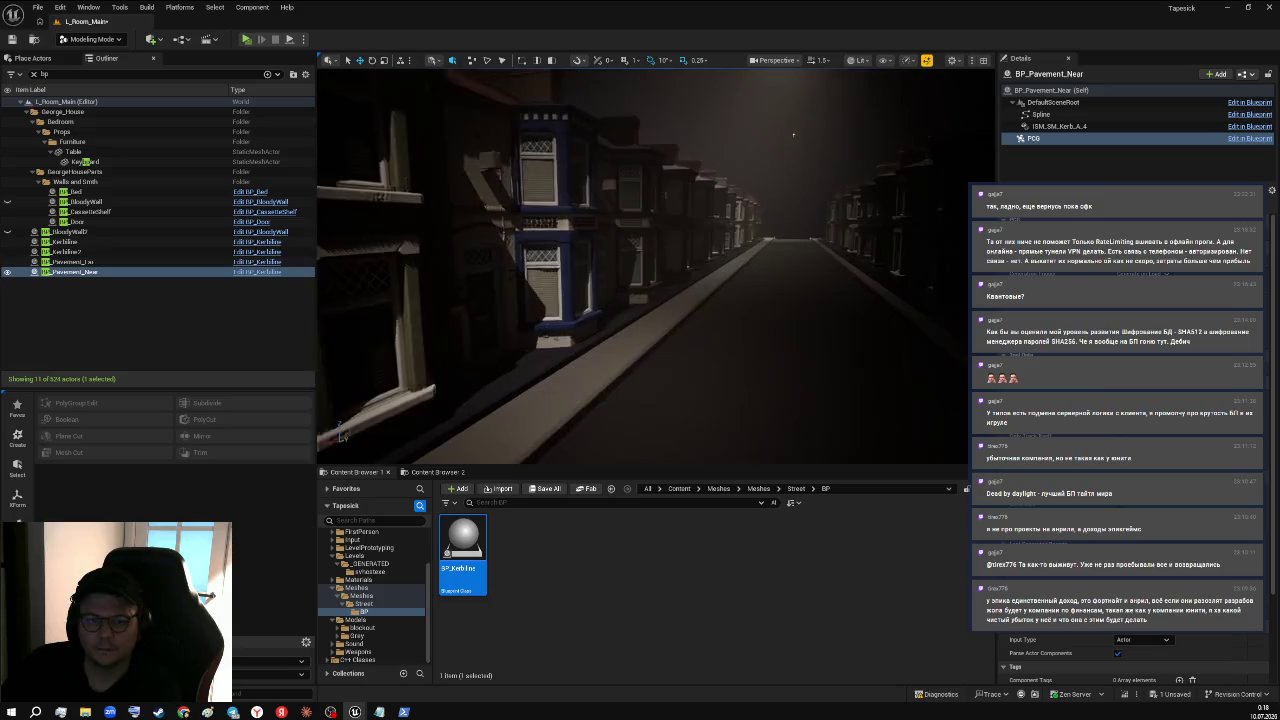
key("w")
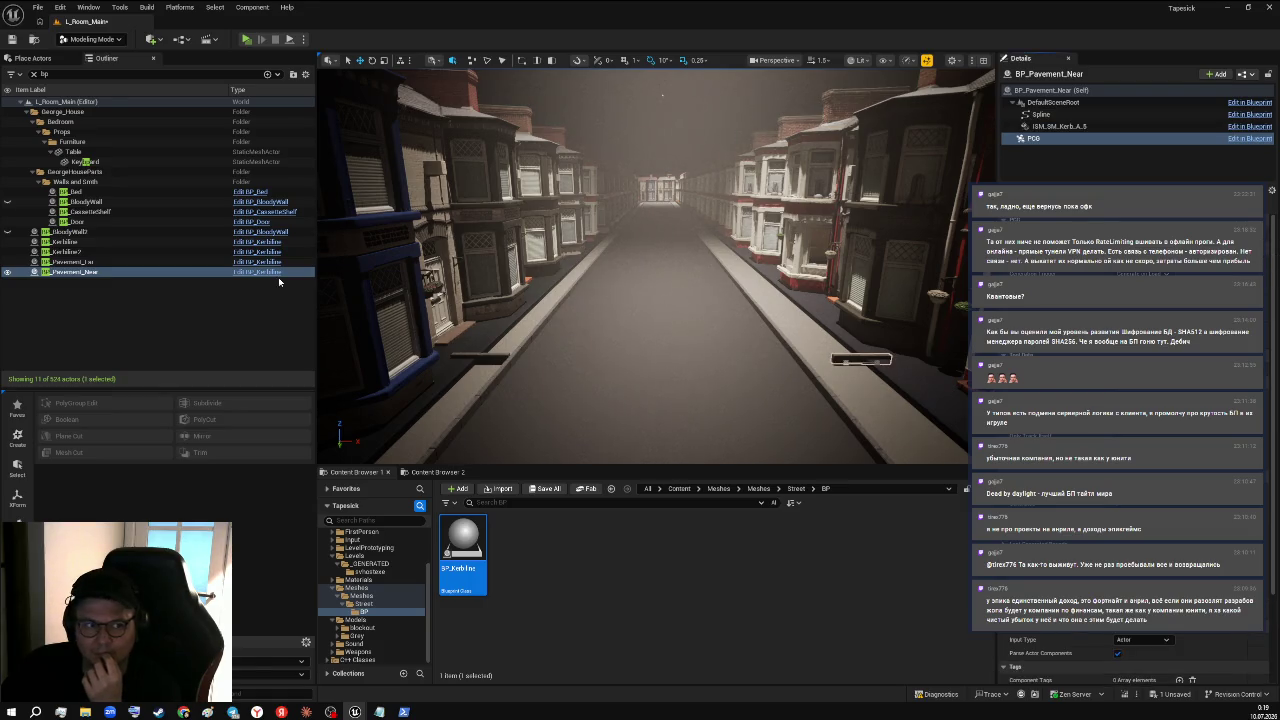
- Select BP_Pavement_Far's PCG component to regenerate its kerbs as ISM_SM_Kerb_A_2
left_click(150, 251)
left_click(150, 261)
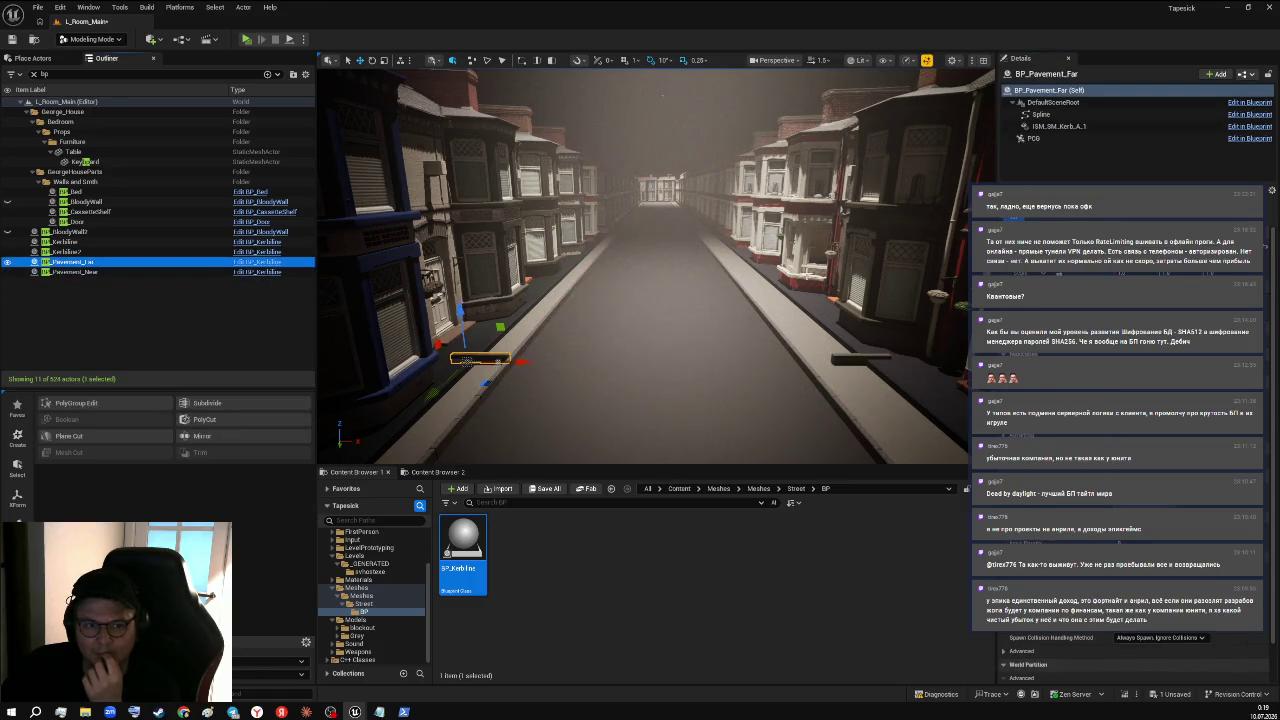
left_click(97, 251)
left_click(97, 262)
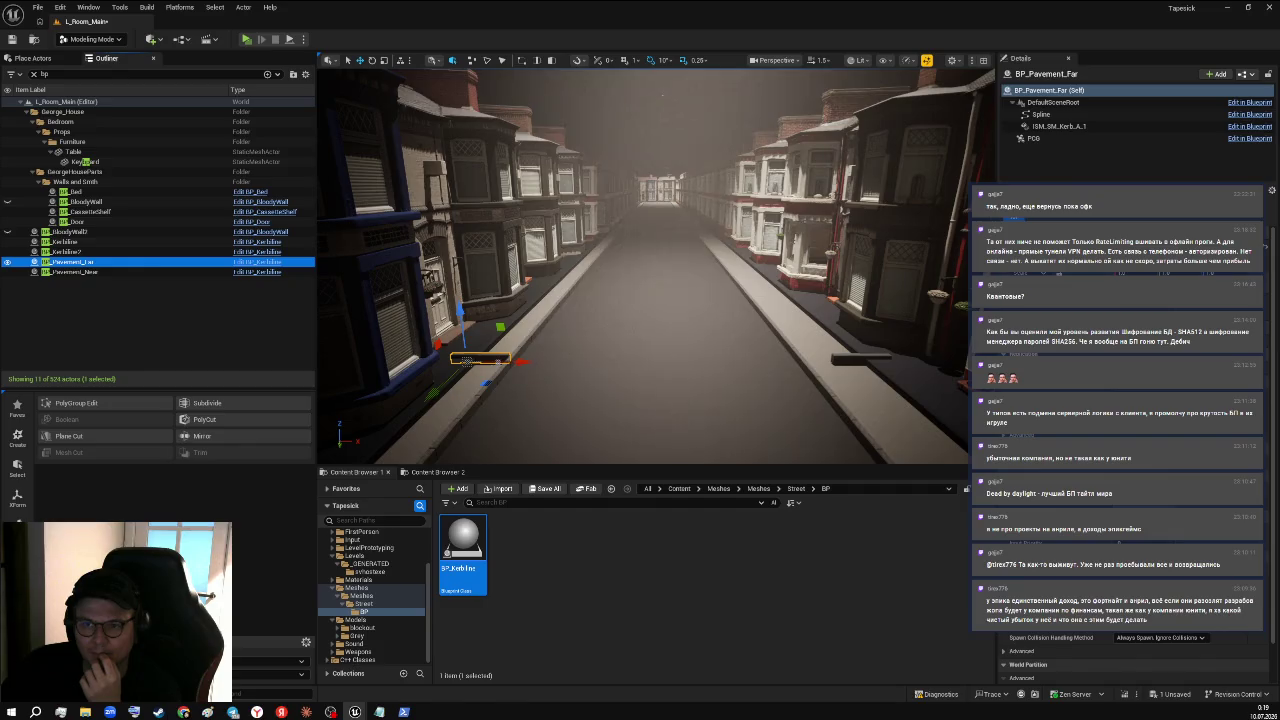
left_click(1033, 138)
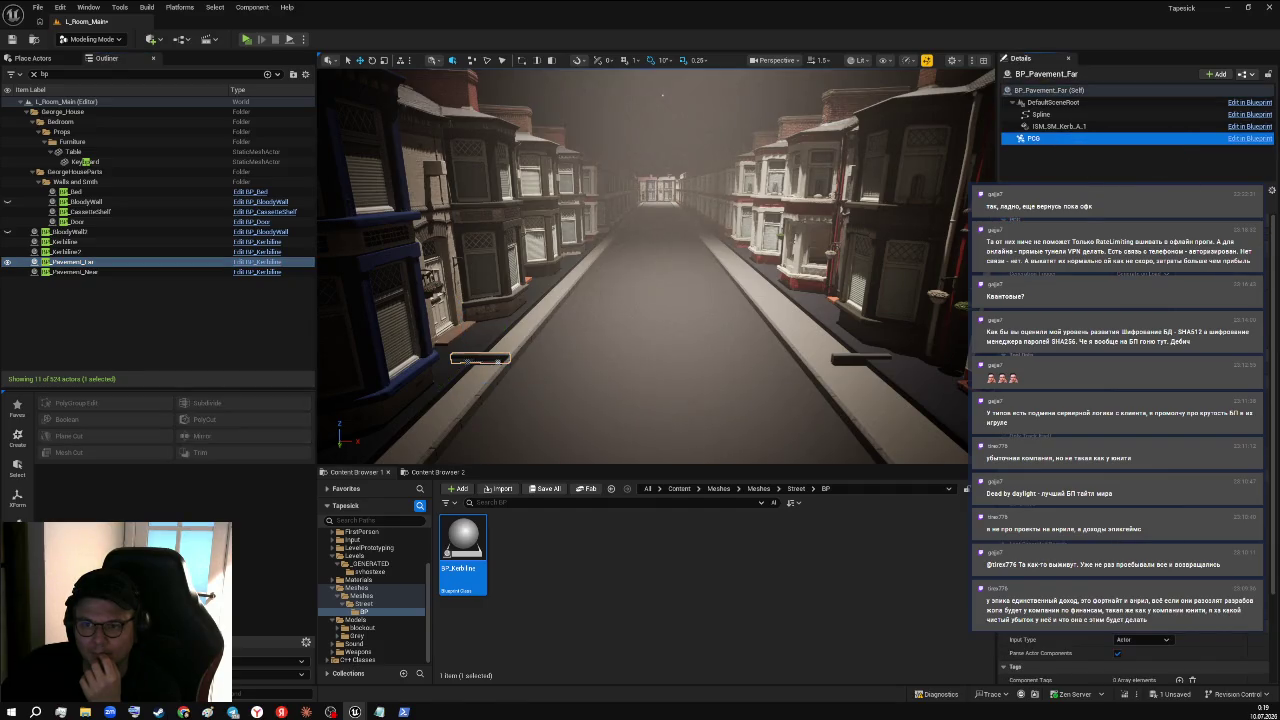
- Fly down the street to review both kerb lines and capture a screenshot of the view
key("w")
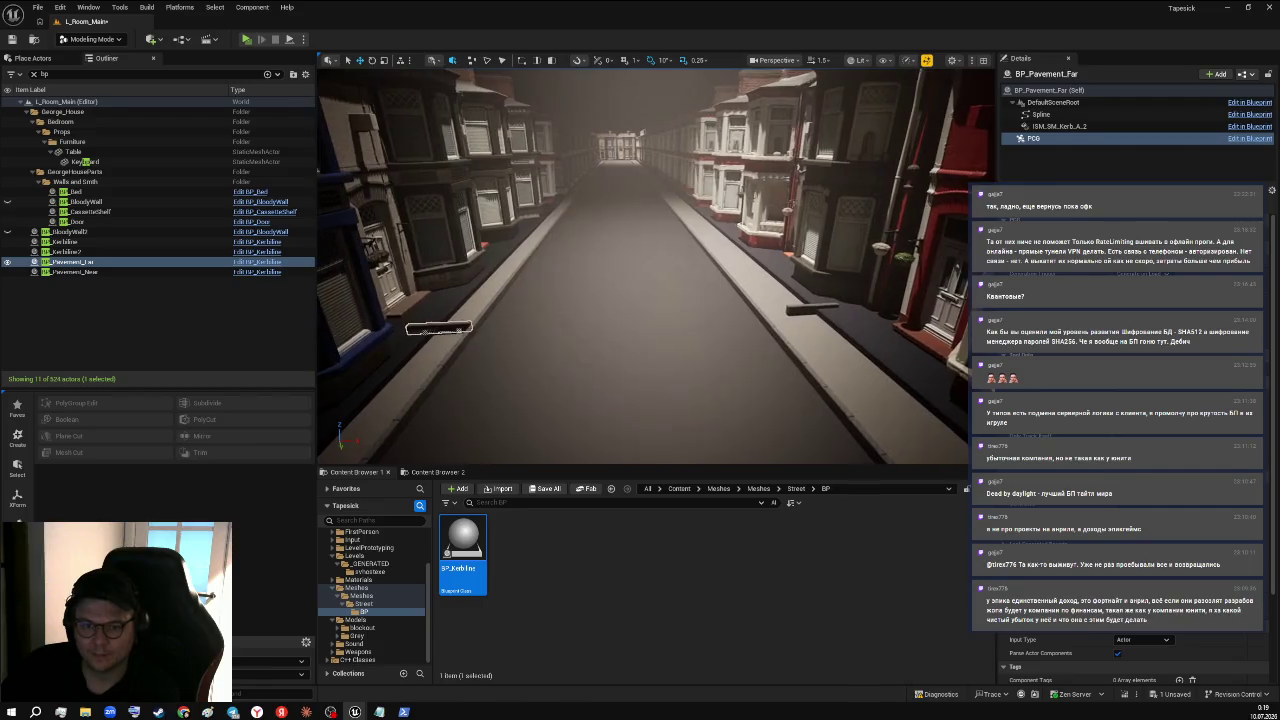
key("w")
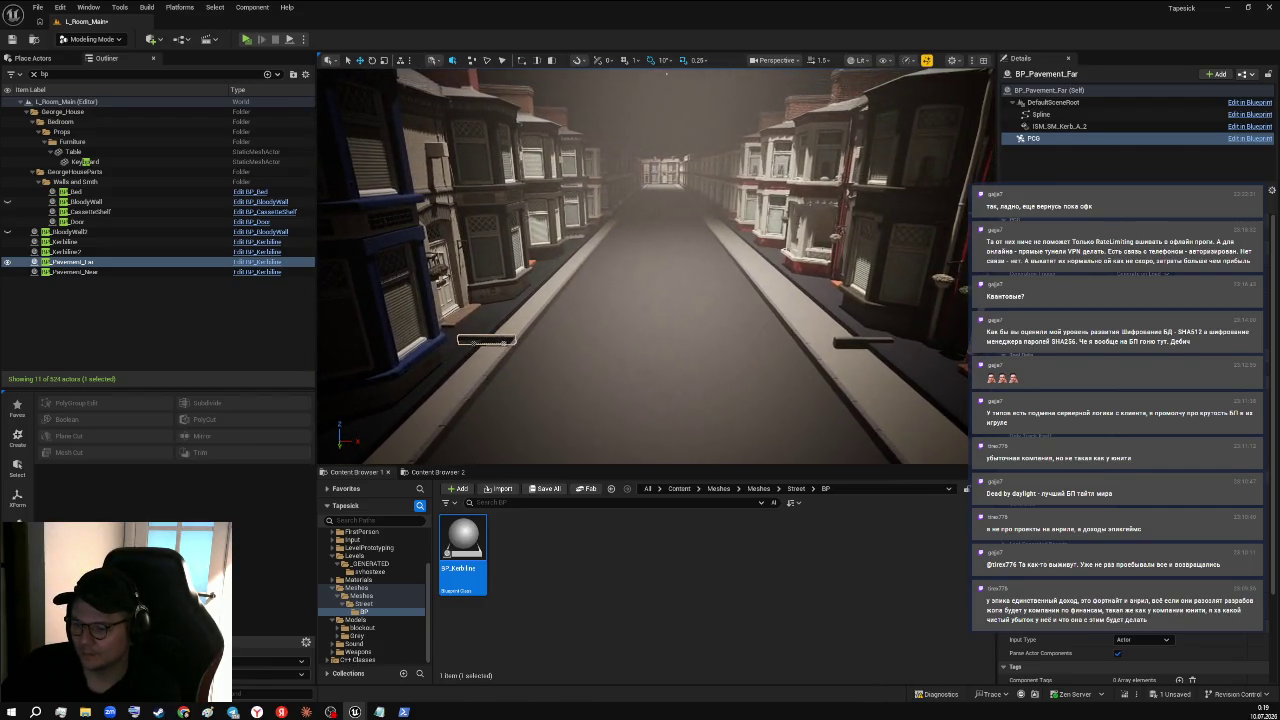
key("w")
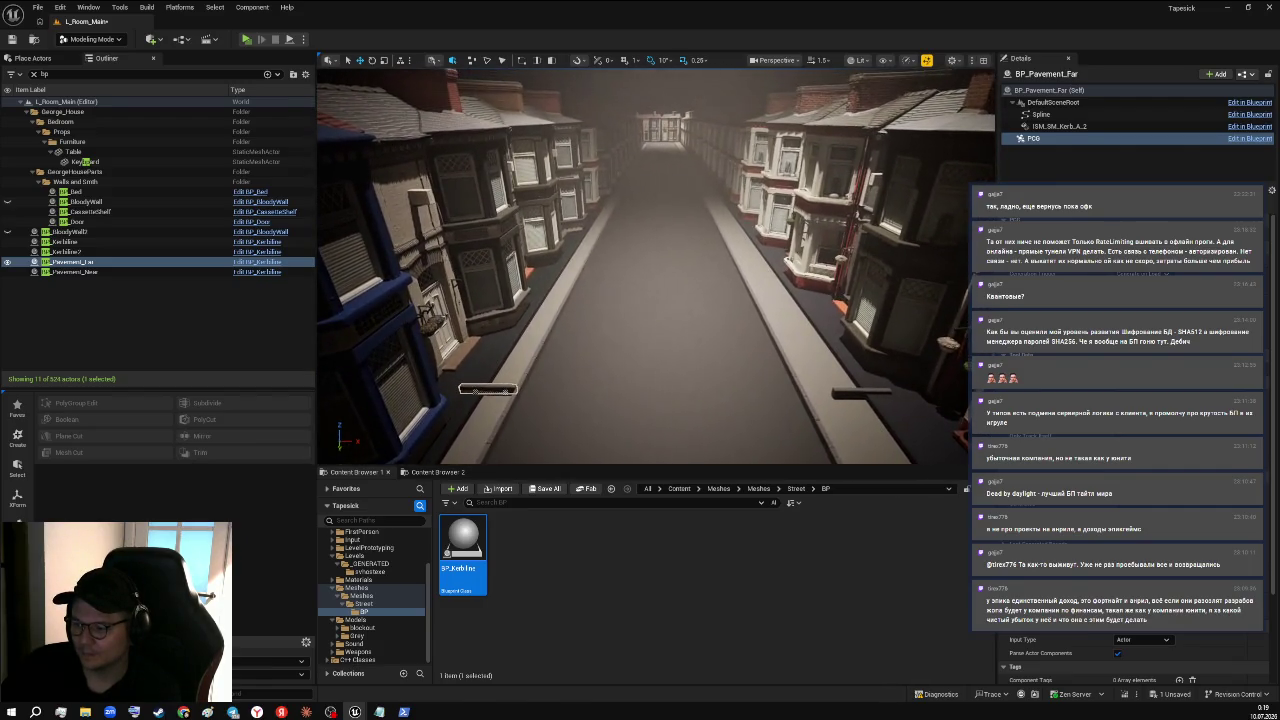
key("w")
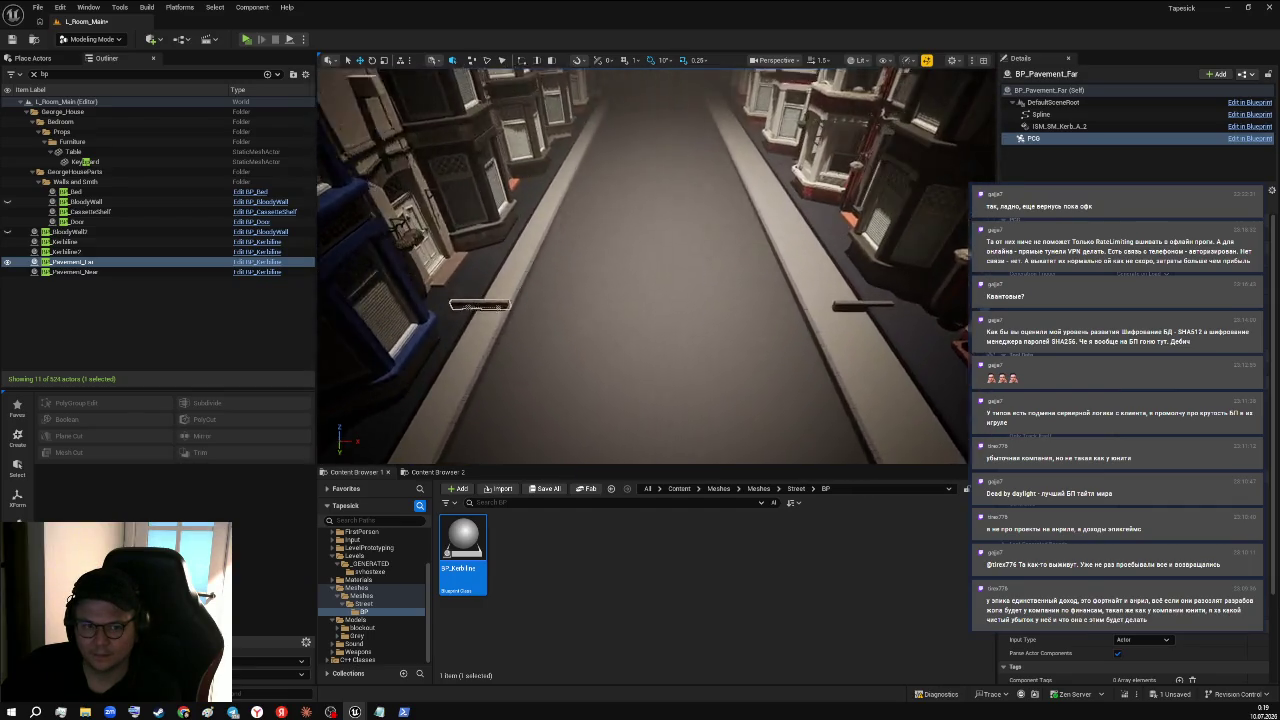
key("w")
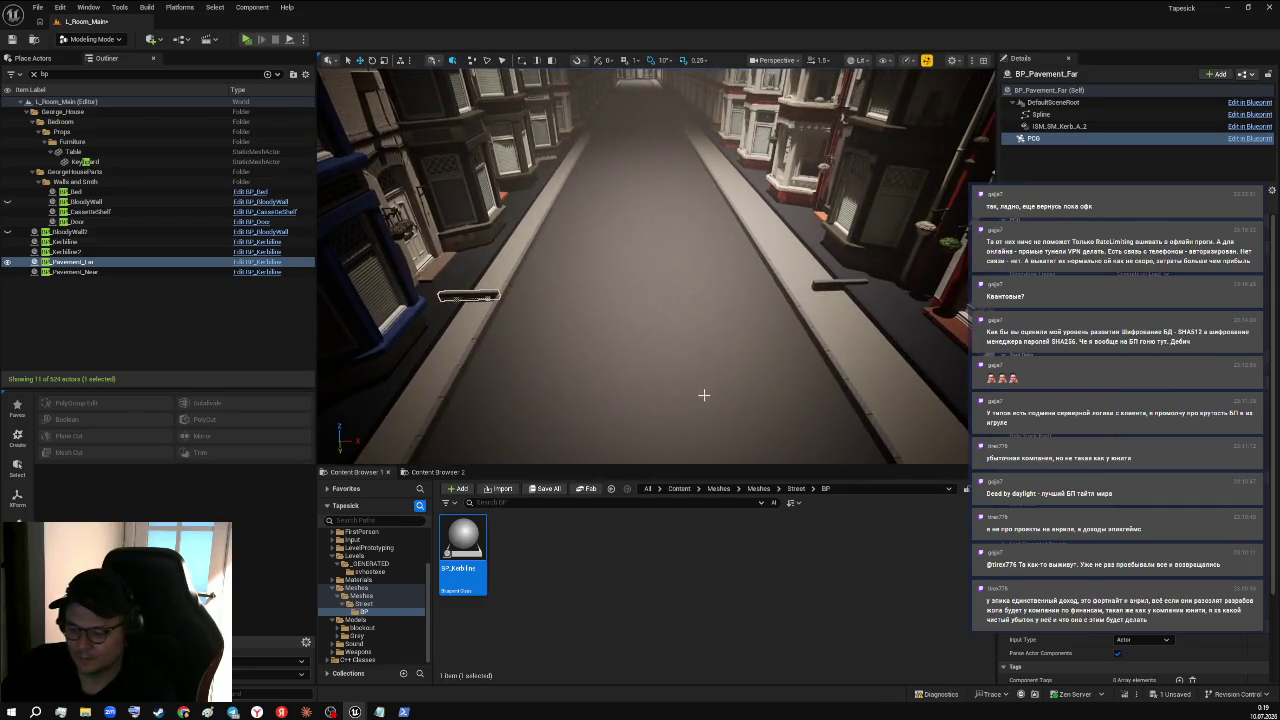
key("Print")
left_click_drag(327, 80, 988, 461)
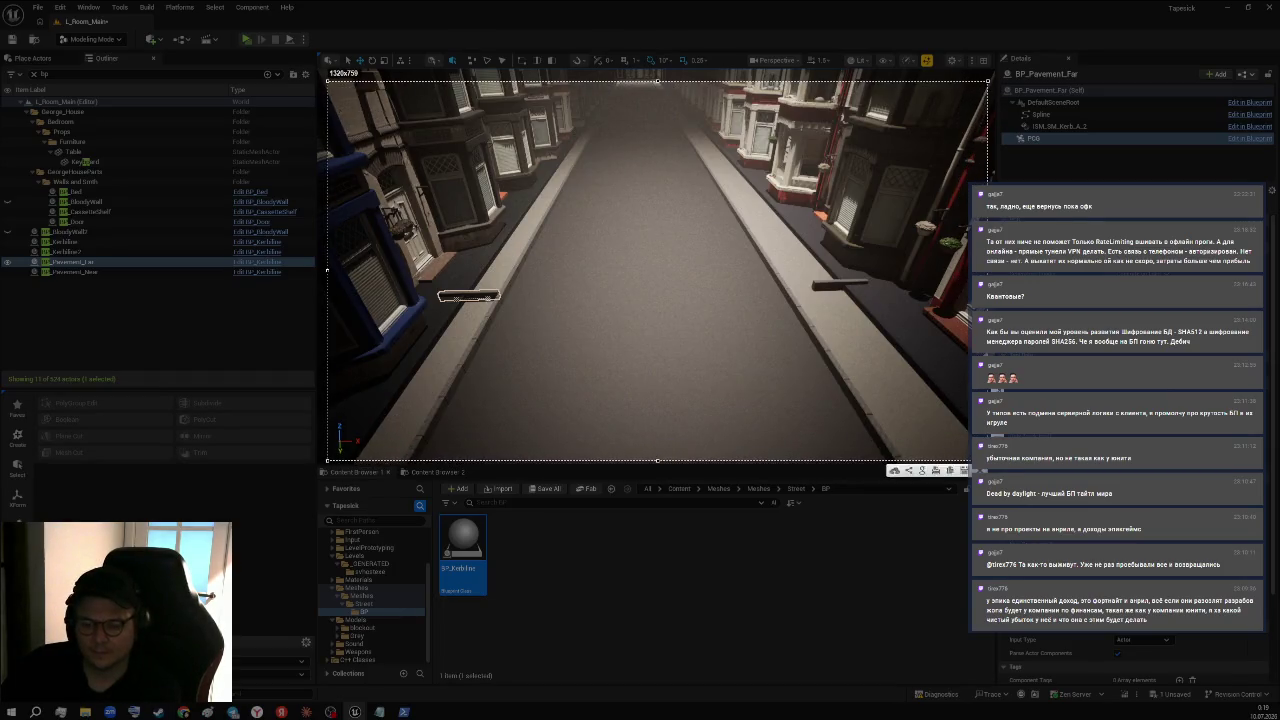
key("ctrl+c")
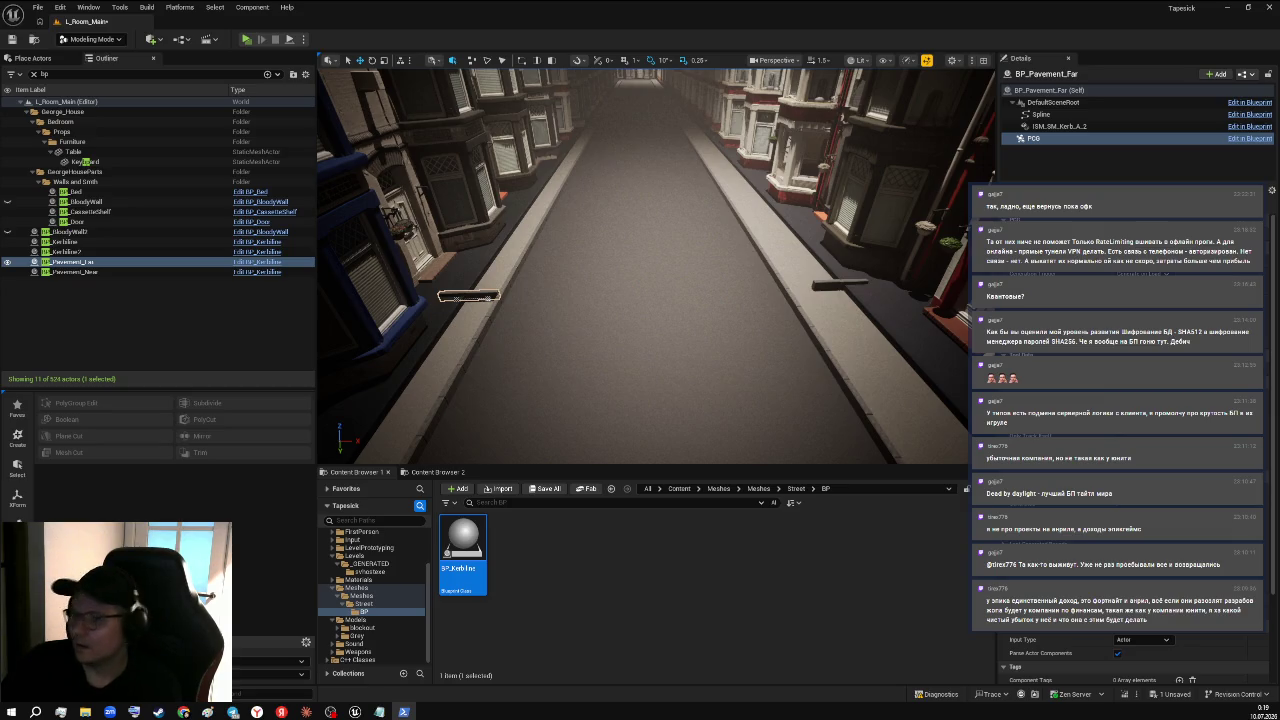
left_click_drag(1054, 6, 720, 79)
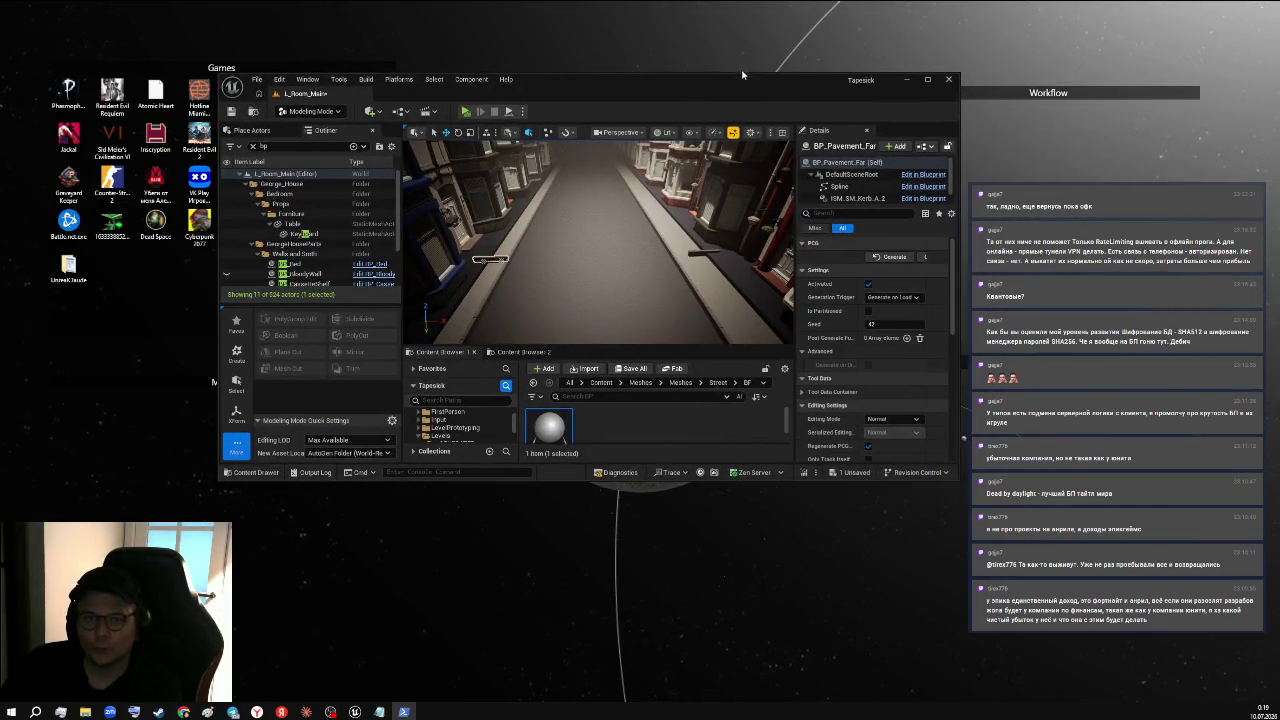
double_click(742, 75)
left_click_drag(740, 8, 573, 153)
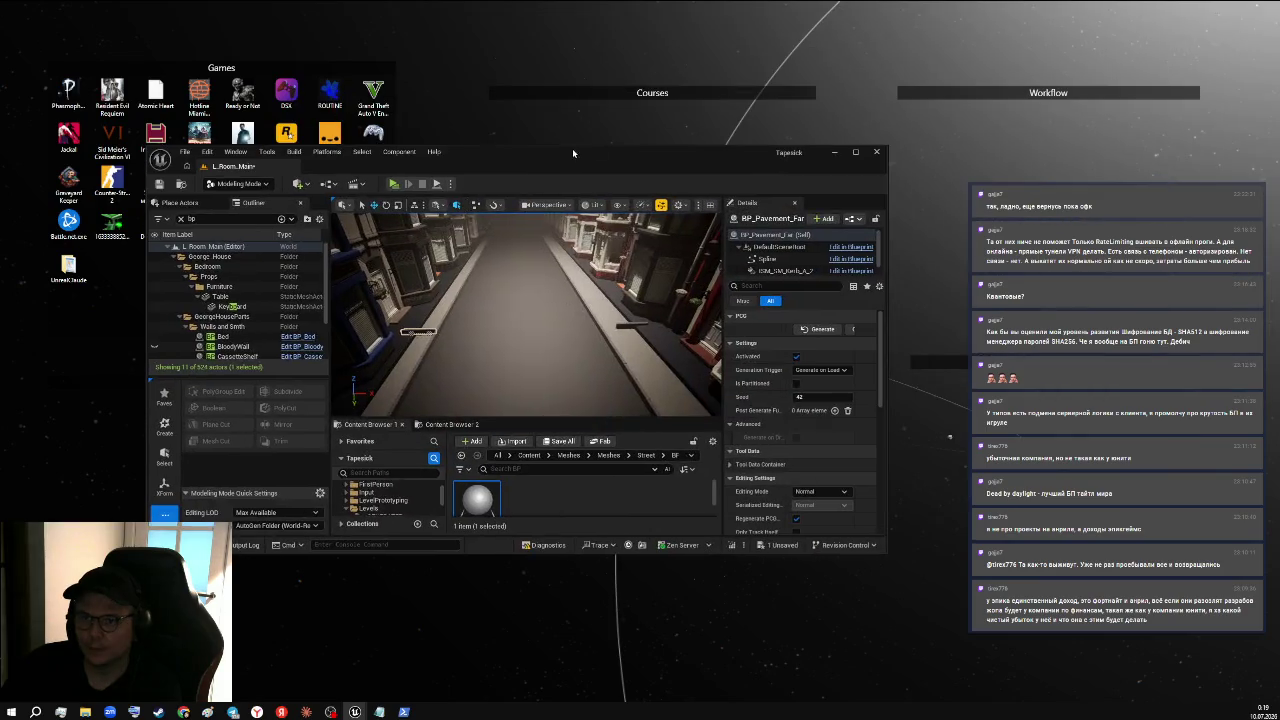
double_click(729, 164)
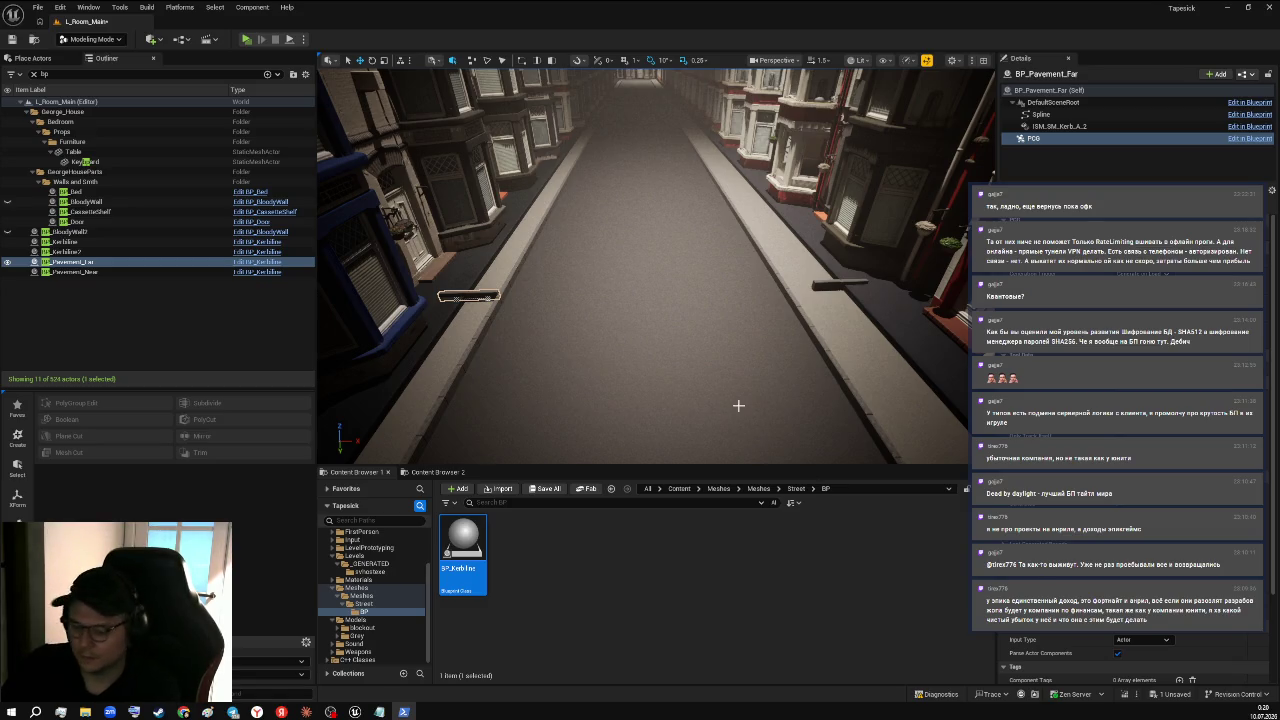
key("Print")
left_click_drag(86, 33, 933, 466)
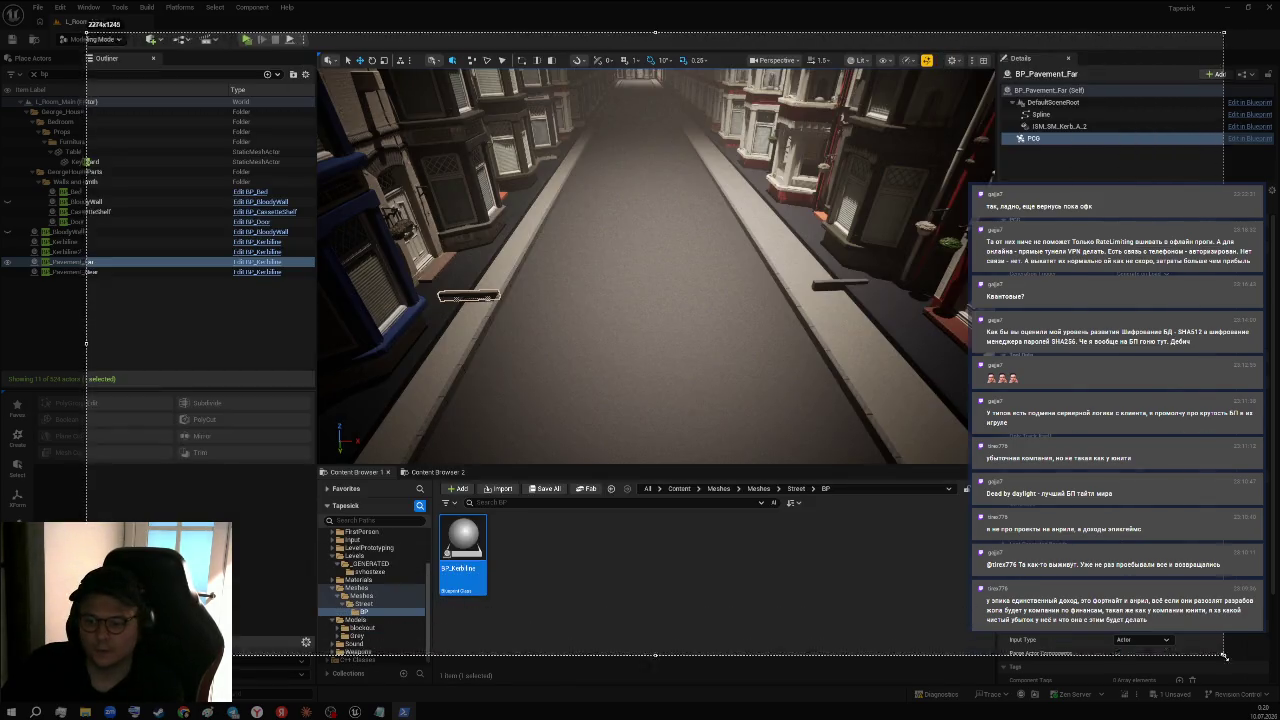